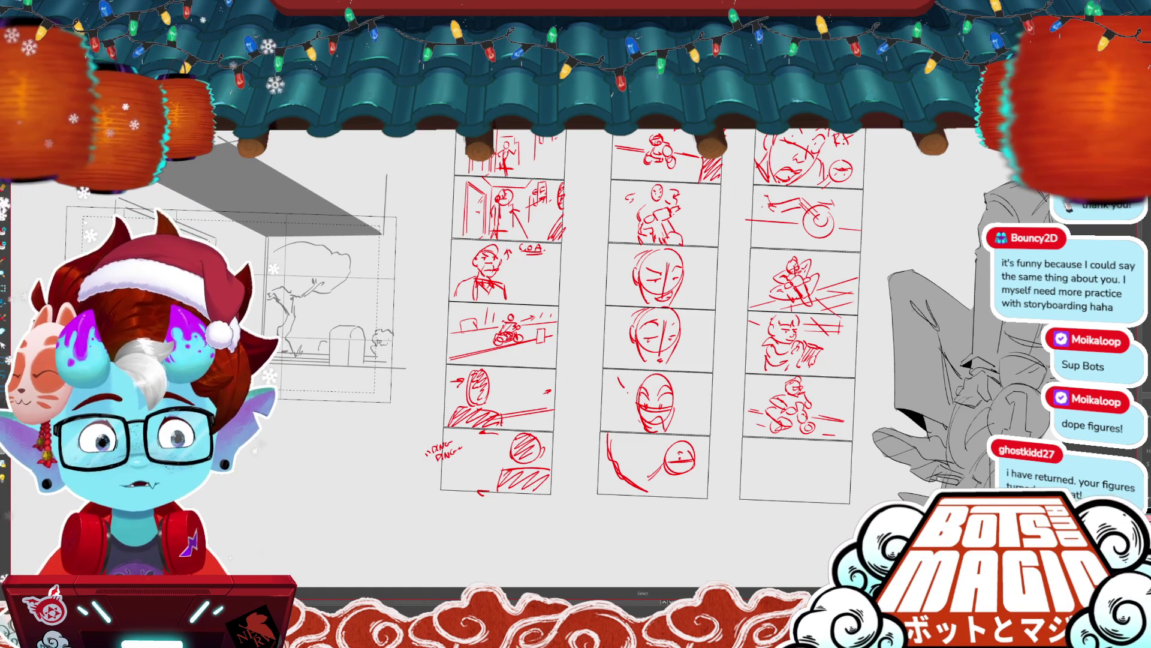
- Zoom out and scroll across the storyboard to survey the panels
{"action": "scroll", "coordinate": [456, 120], "scroll_direction": "up", "scroll_amount": 3}
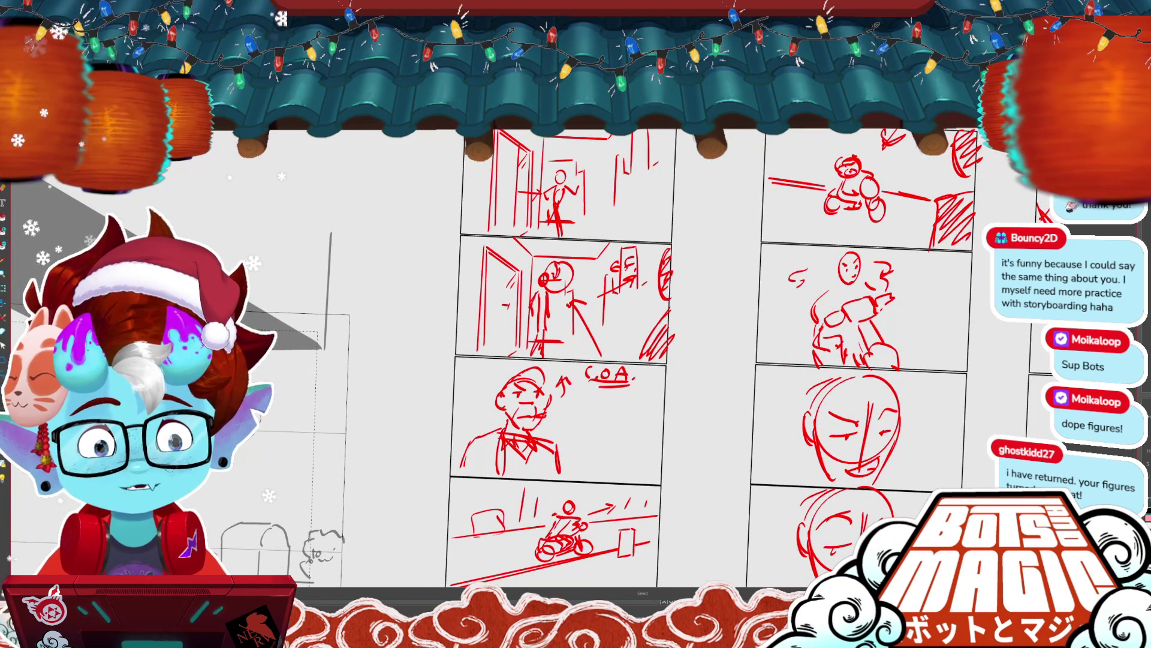
{"action": "scroll", "coordinate": [493, 180], "scroll_direction": "up", "scroll_amount": 1}
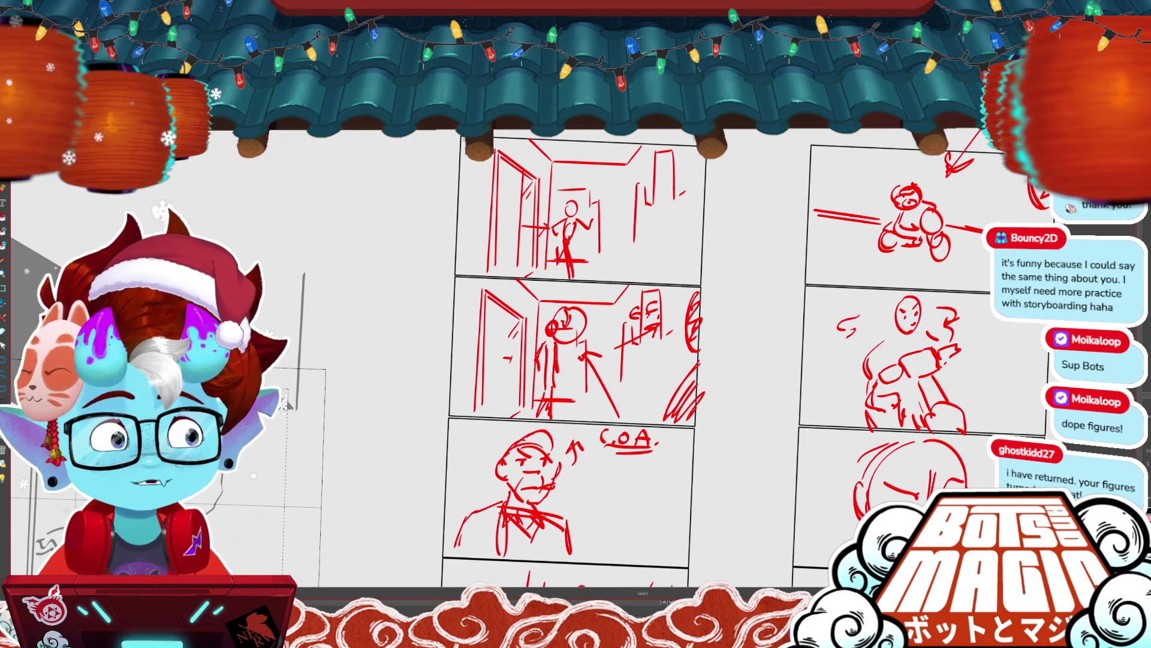
{"action": "scroll", "coordinate": [599, 419], "scroll_direction": "up", "scroll_amount": 2}
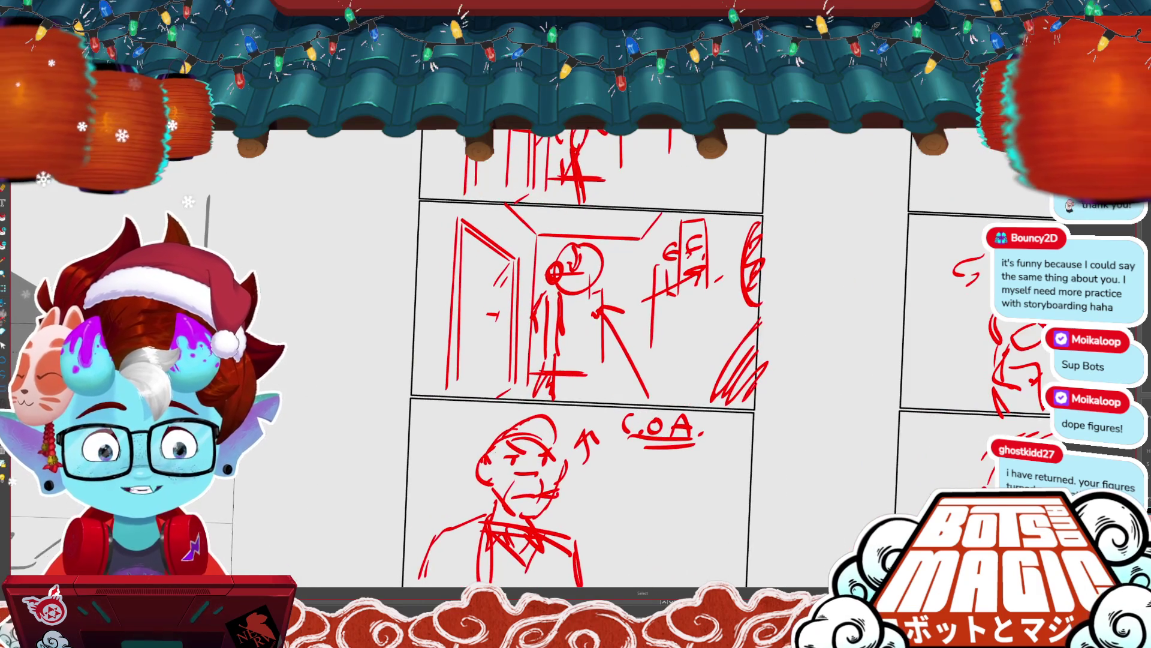
{"action": "scroll", "coordinate": [540, 360], "scroll_direction": "down", "scroll_amount": 3}
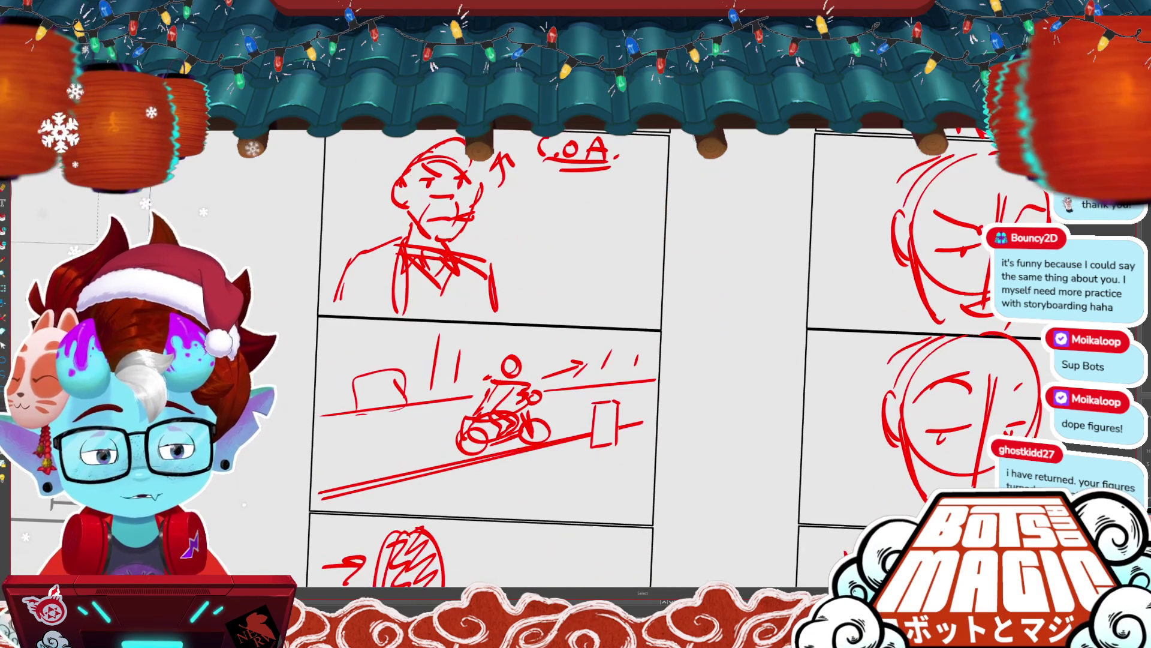
{"action": "scroll", "coordinate": [480, 360], "scroll_direction": "down", "scroll_amount": 3}
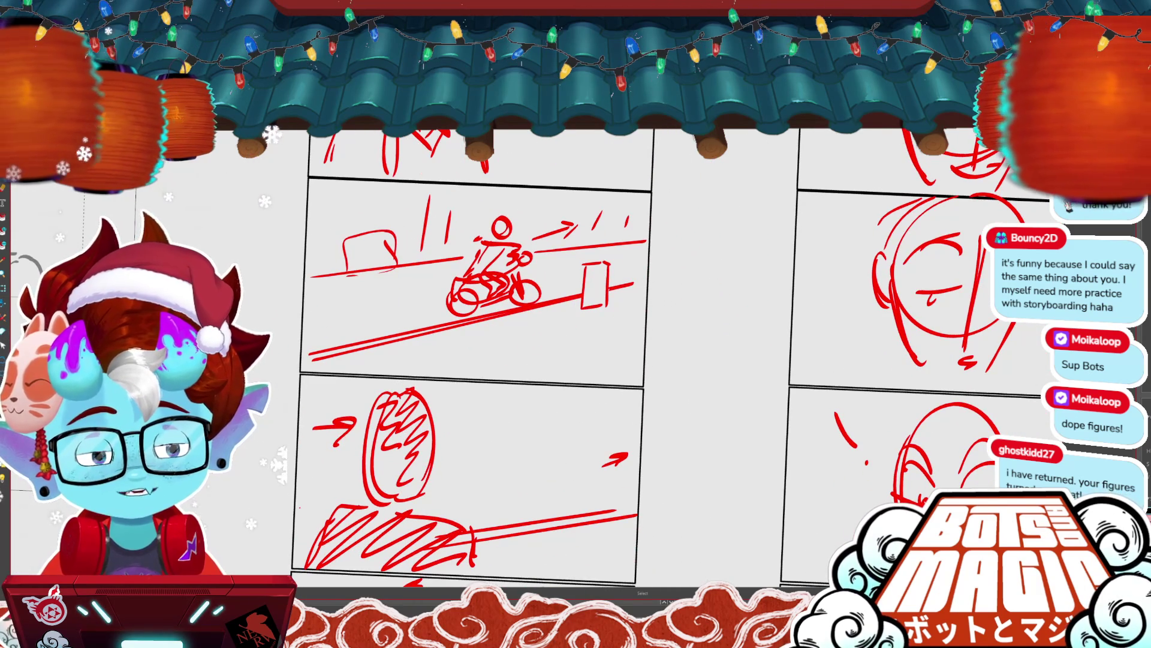
{"action": "scroll", "coordinate": [599, 360], "scroll_direction": "down", "scroll_amount": 4}
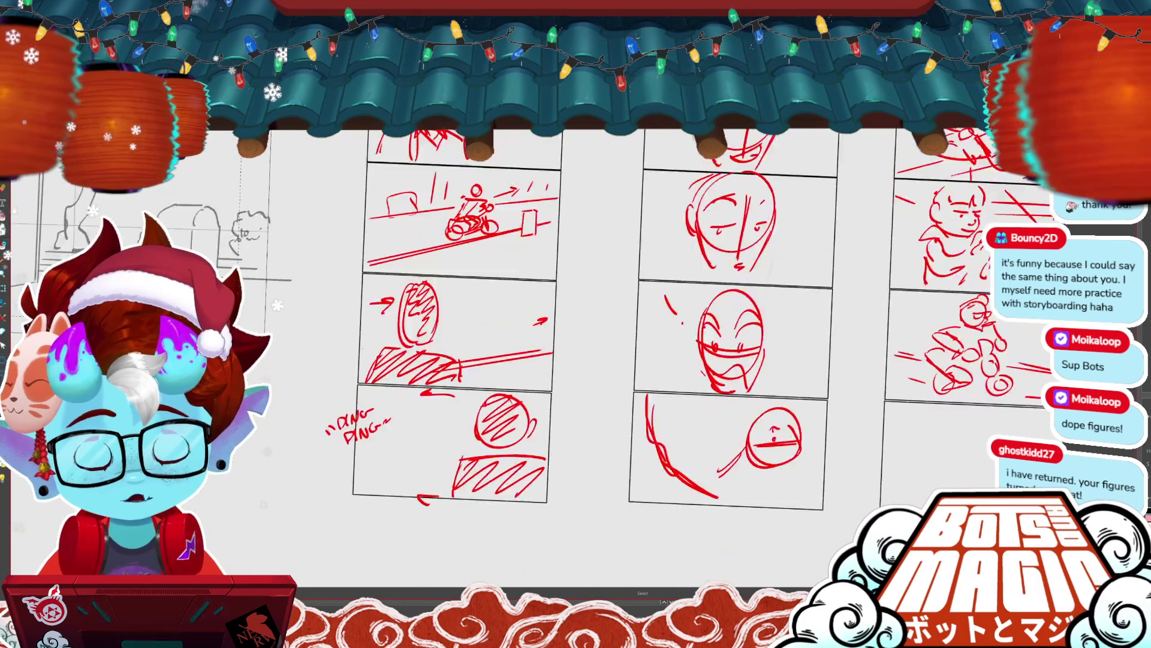
{"action": "scroll", "coordinate": [600, 360], "scroll_direction": "up", "scroll_amount": 3}
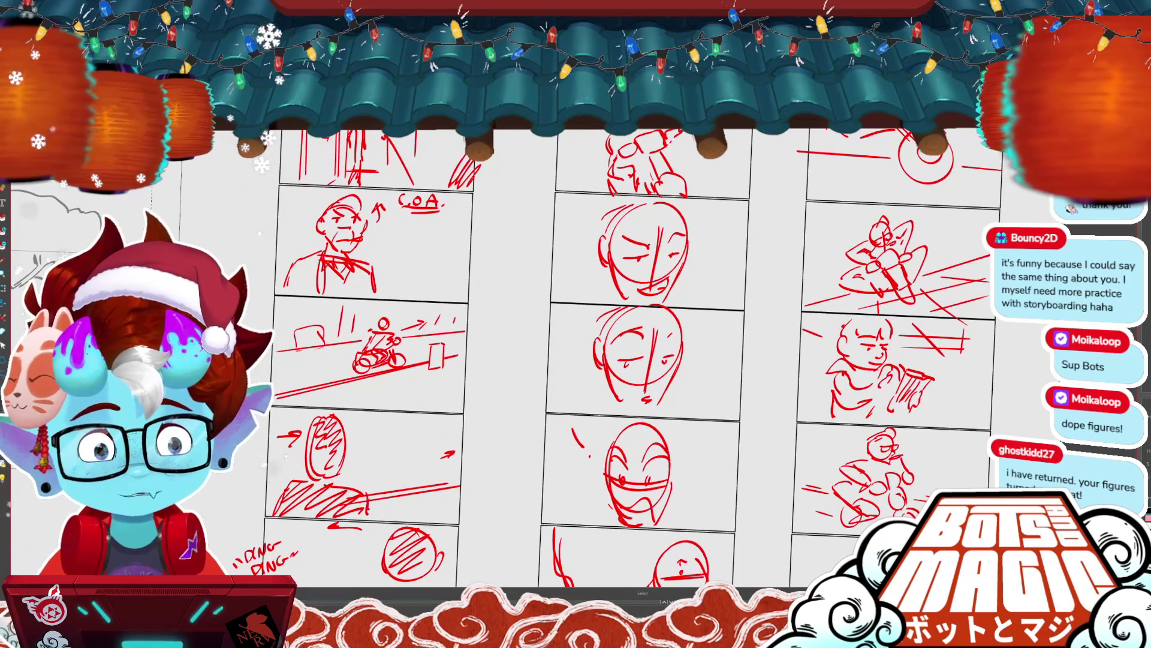
{"action": "scroll", "coordinate": [575, 360], "scroll_direction": "up", "scroll_amount": 4}
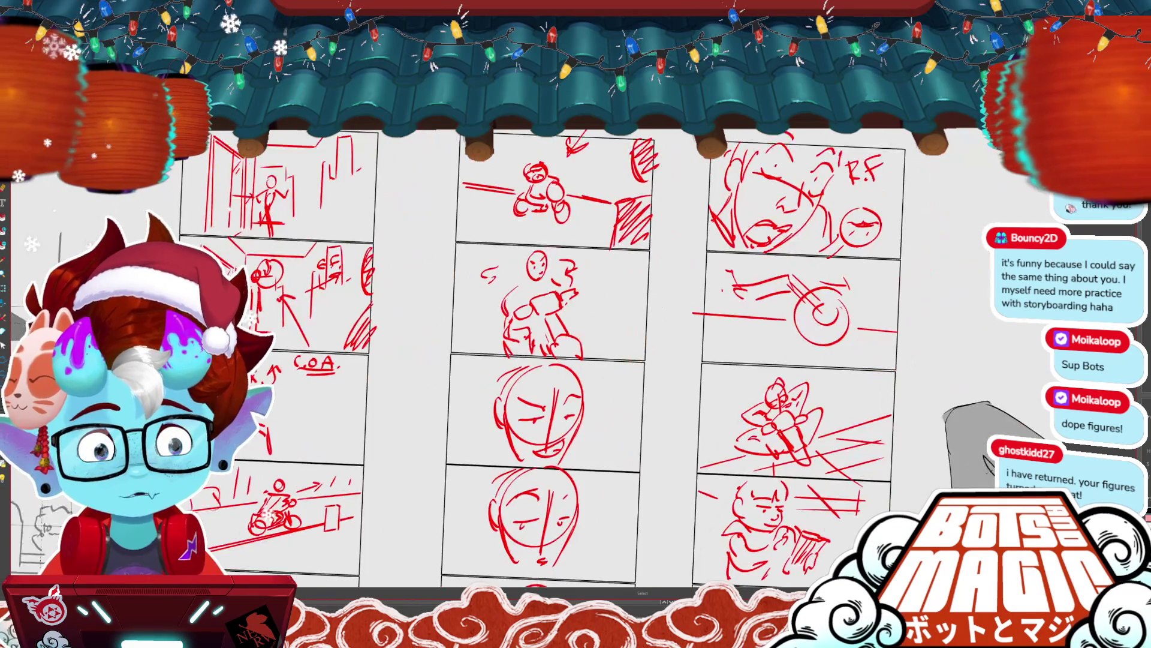
{"action": "scroll", "coordinate": [575, 360], "scroll_direction": "down", "scroll_amount": 5}
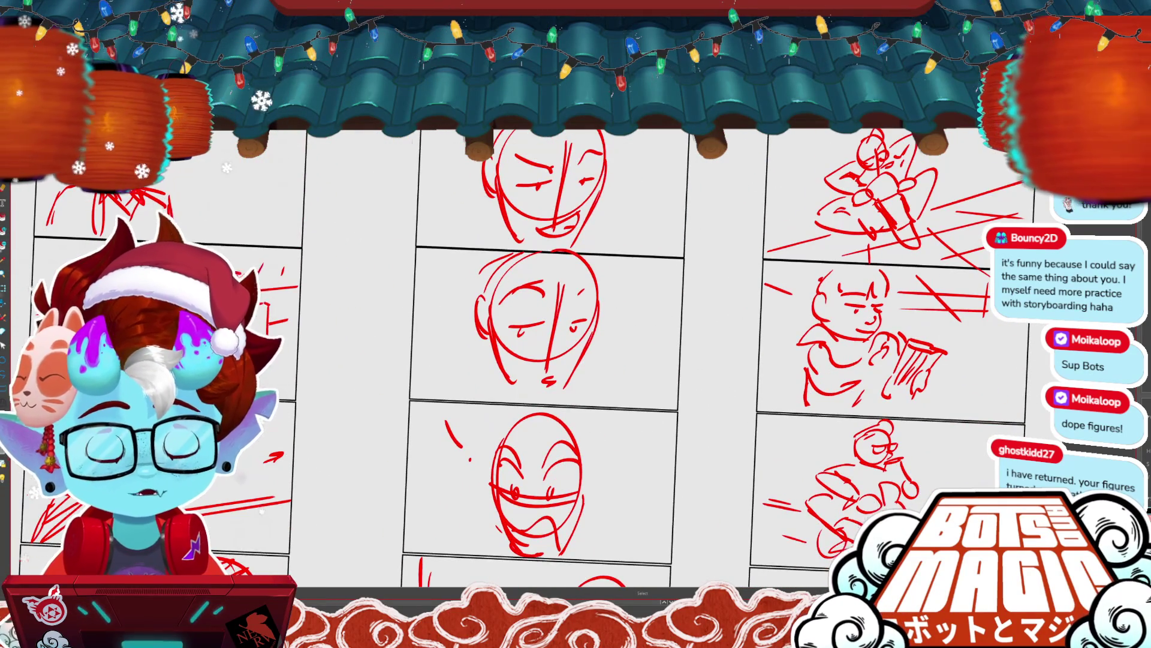
{"action": "scroll", "coordinate": [576, 360], "scroll_direction": "down", "scroll_amount": 3}
{"action": "scroll", "coordinate": [285, 397], "scroll_direction": "up", "scroll_amount": 5}
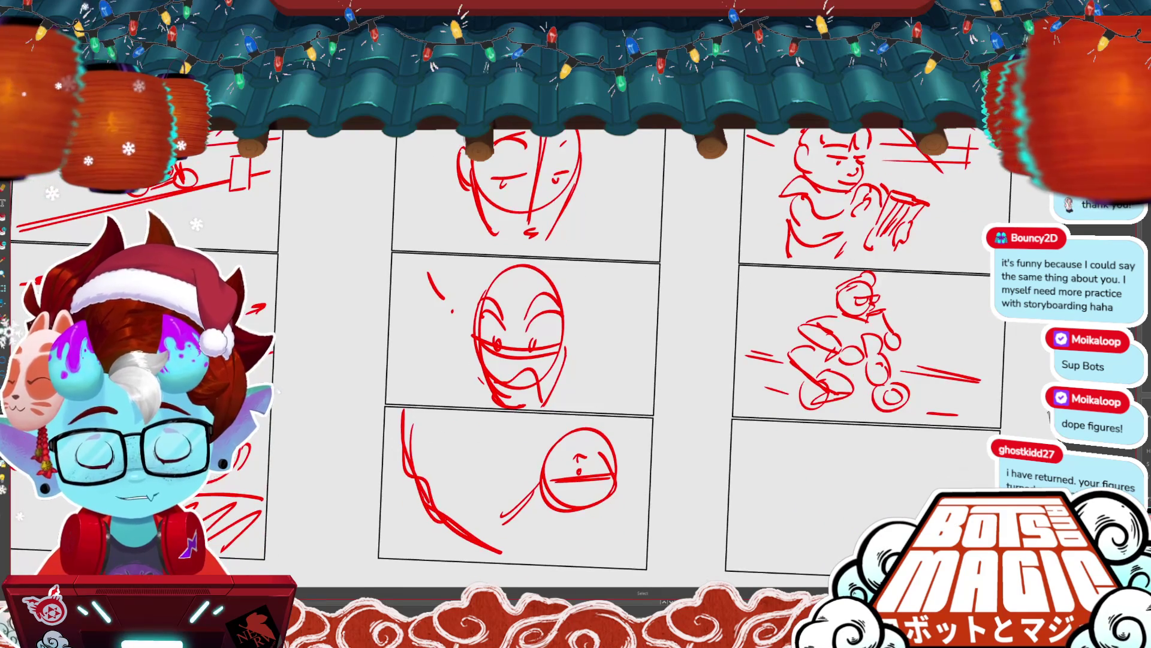
{"action": "scroll", "coordinate": [575, 359], "scroll_direction": "up", "scroll_amount": 3}
{"action": "scroll", "coordinate": [545, 360], "scroll_direction": "up", "scroll_amount": 1}
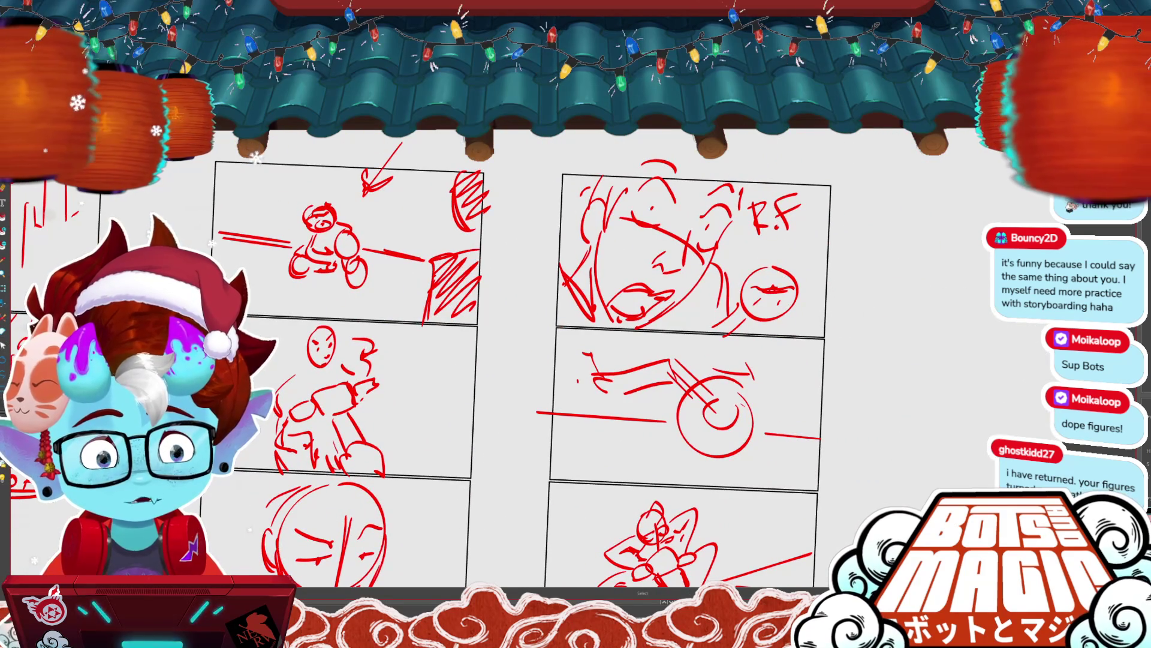
{"action": "scroll", "coordinate": [546, 360], "scroll_direction": "down", "scroll_amount": 3}
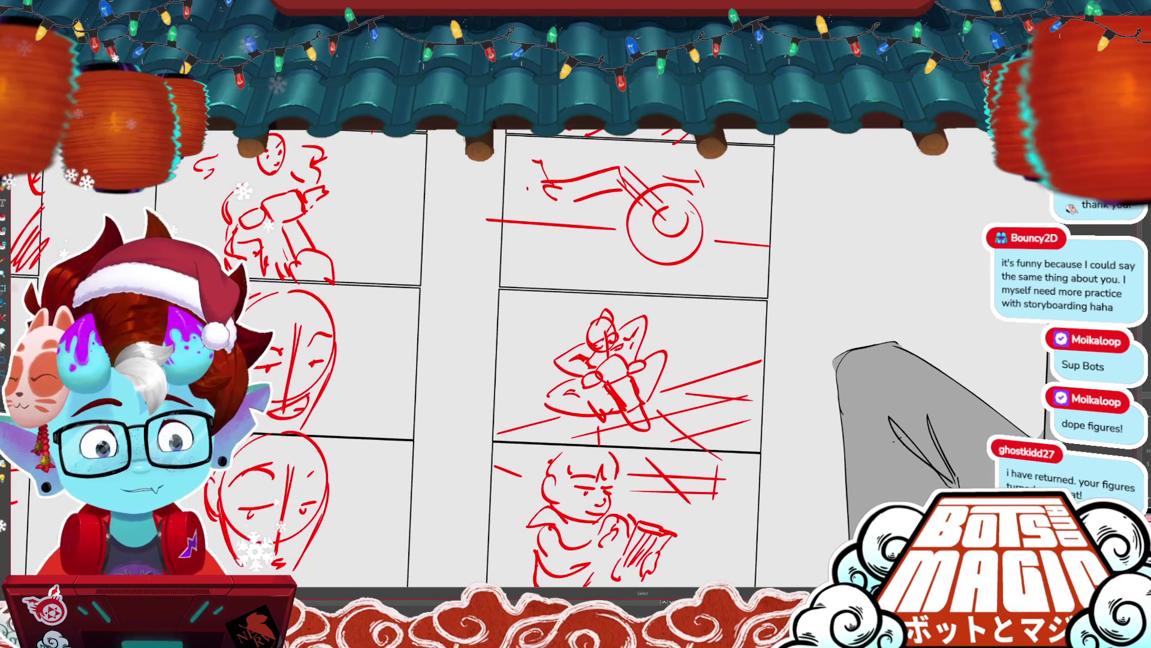
{"action": "scroll", "coordinate": [546, 360], "scroll_direction": "left", "scroll_amount": 4}
{"action": "scroll", "coordinate": [576, 360], "scroll_direction": "down", "scroll_amount": 4}
{"action": "scroll", "coordinate": [576, 360], "scroll_direction": "left", "scroll_amount": 4}
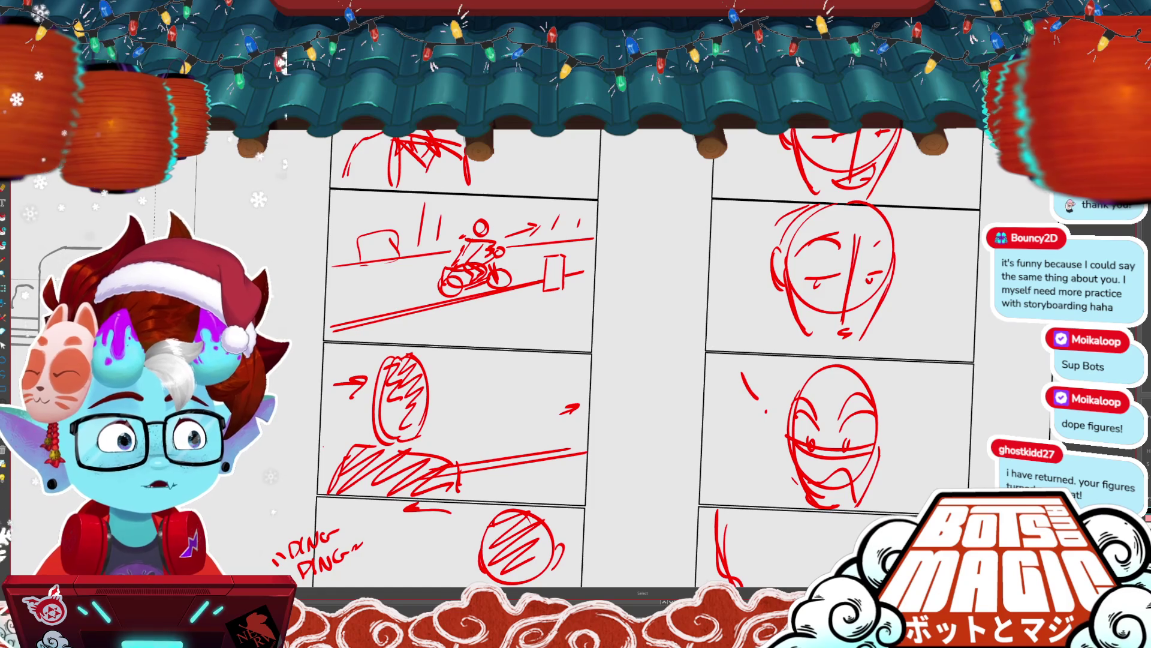
{"action": "scroll", "coordinate": [576, 360], "scroll_direction": "up", "scroll_amount": 2}
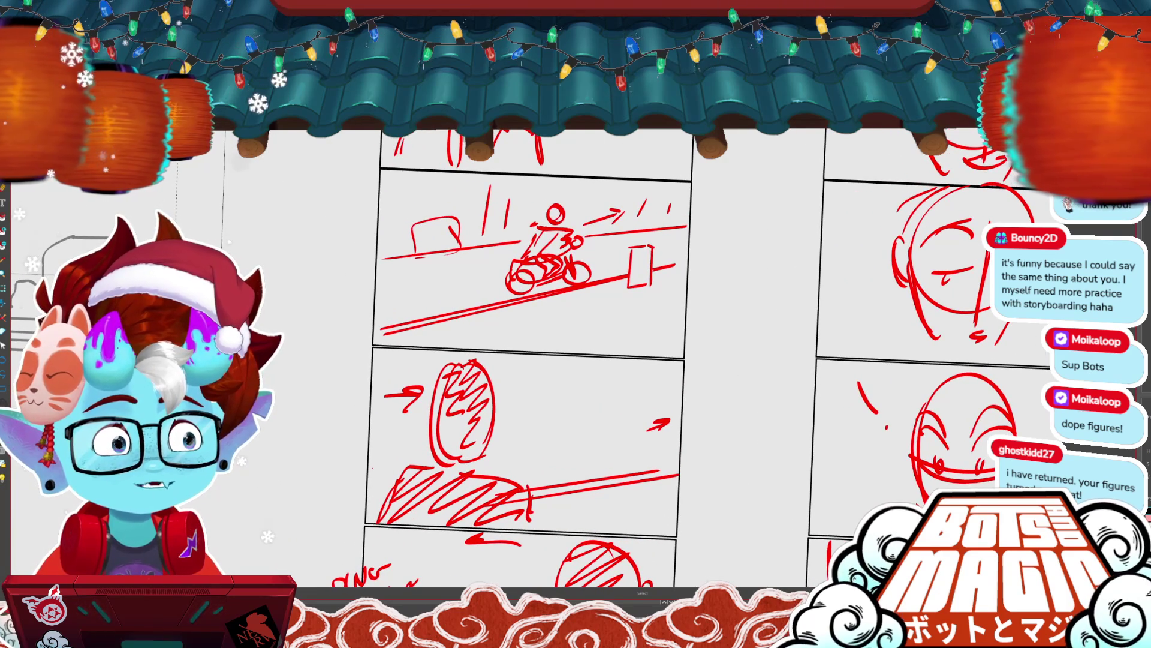
{"action": "scroll", "coordinate": [510, 359], "scroll_direction": "down", "scroll_amount": 2}
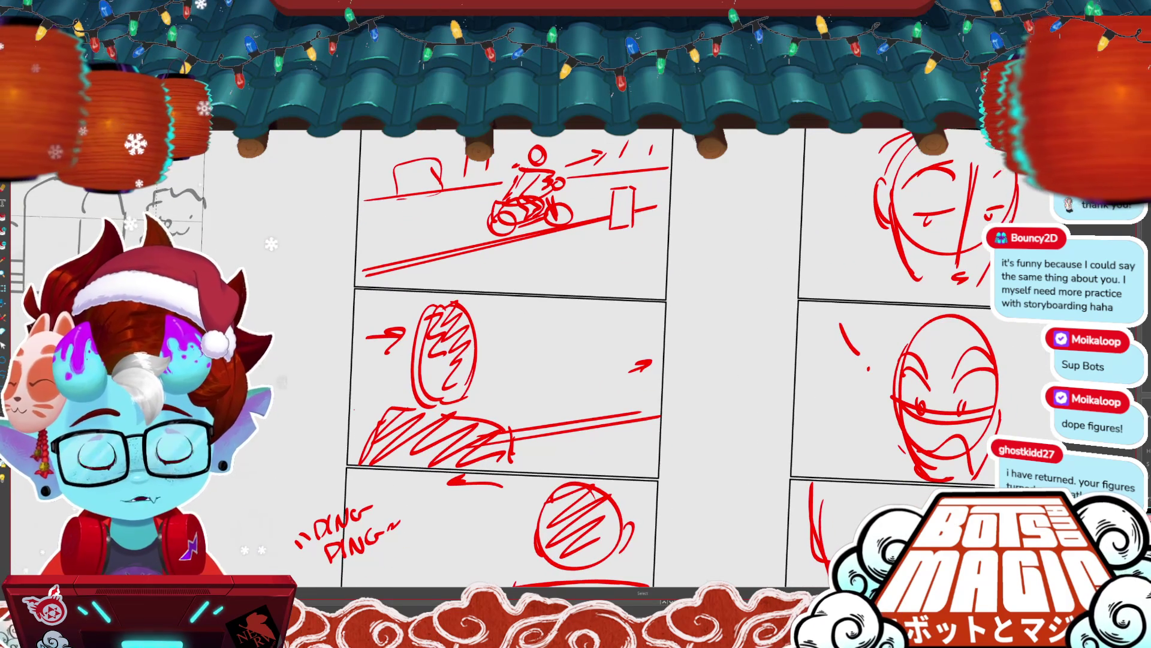
{"action": "scroll", "coordinate": [641, 359], "scroll_direction": "down", "scroll_amount": 3}
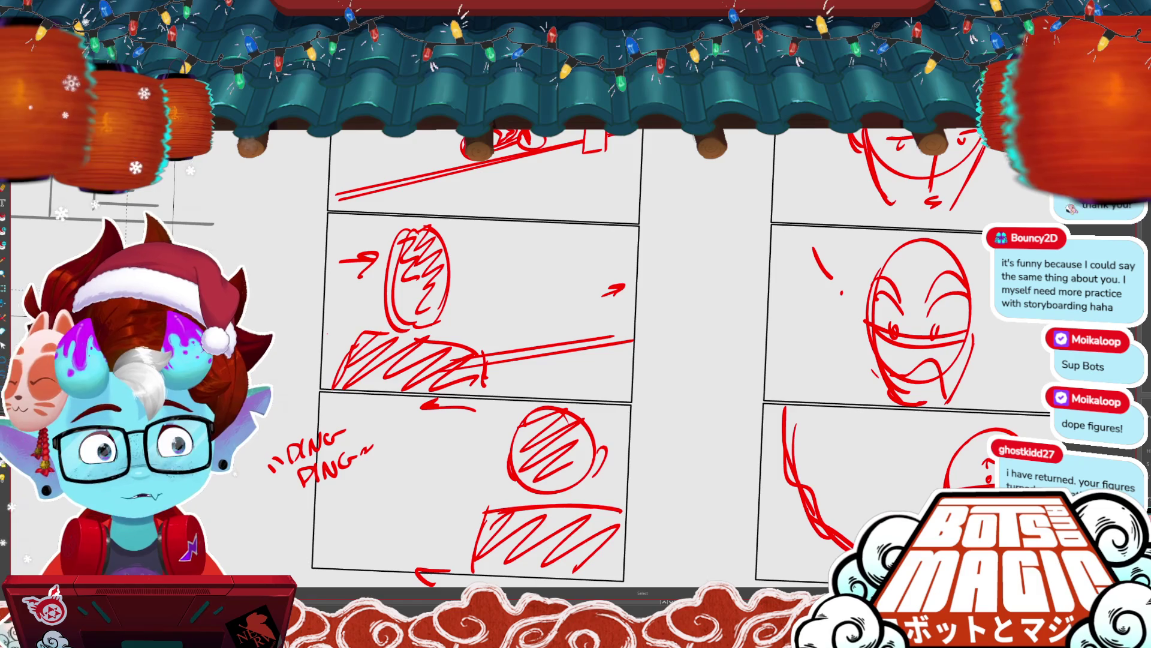
{"action": "scroll", "coordinate": [480, 360], "scroll_direction": "down", "scroll_amount": 3}
{"action": "scroll", "coordinate": [480, 360], "scroll_direction": "up", "scroll_amount": 3}
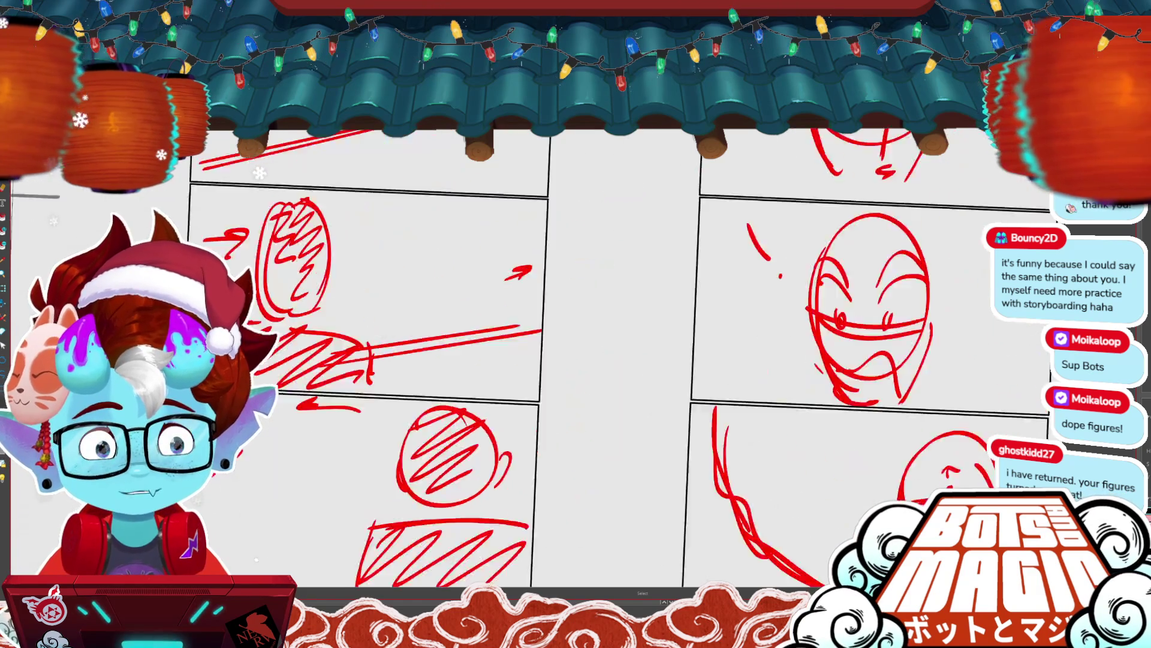
{"action": "scroll", "coordinate": [576, 360], "scroll_direction": "down", "scroll_amount": 5}
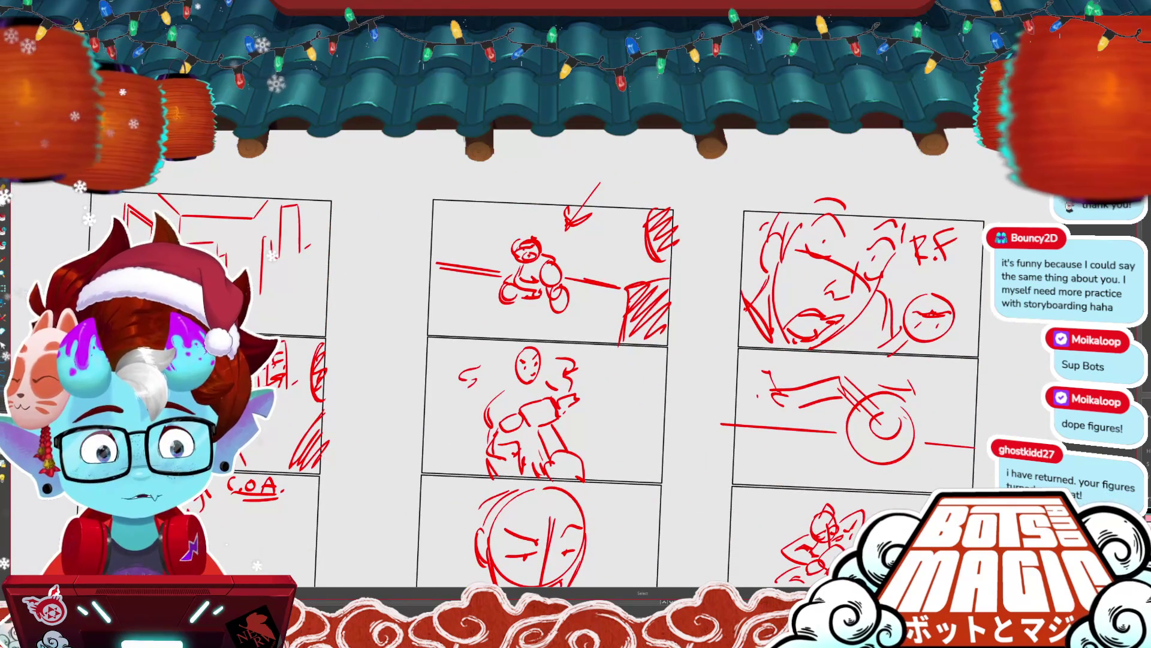
{"action": "scroll", "coordinate": [575, 360], "scroll_direction": "down", "scroll_amount": 5}
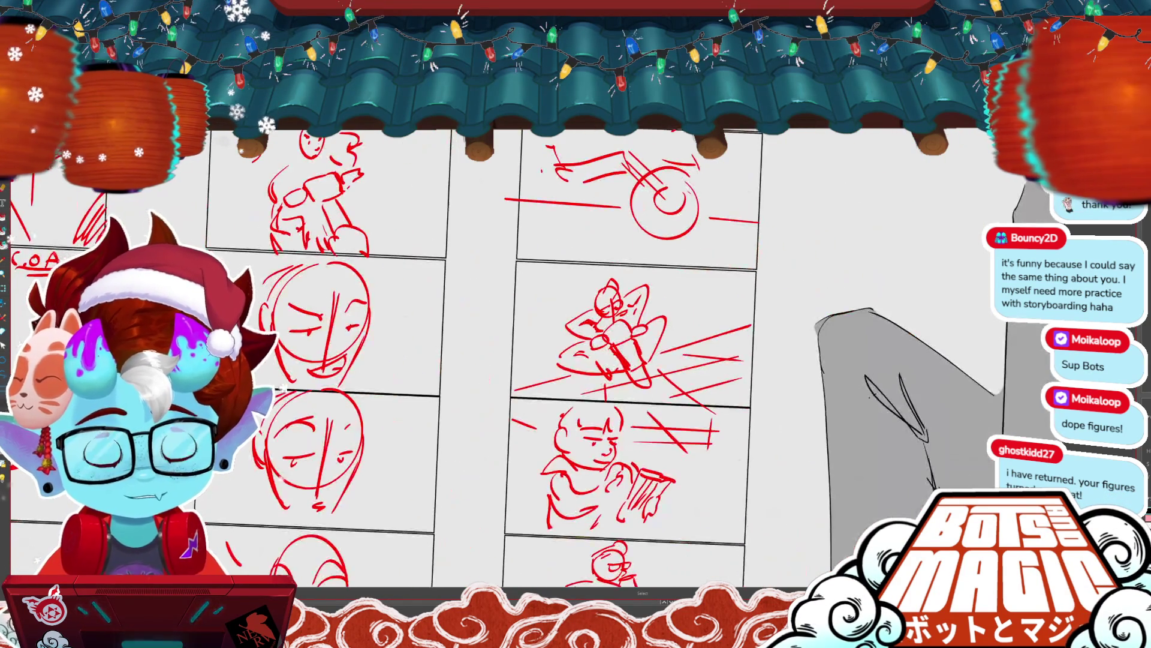
{"action": "scroll", "coordinate": [538, 295], "scroll_direction": "up", "scroll_amount": 3}
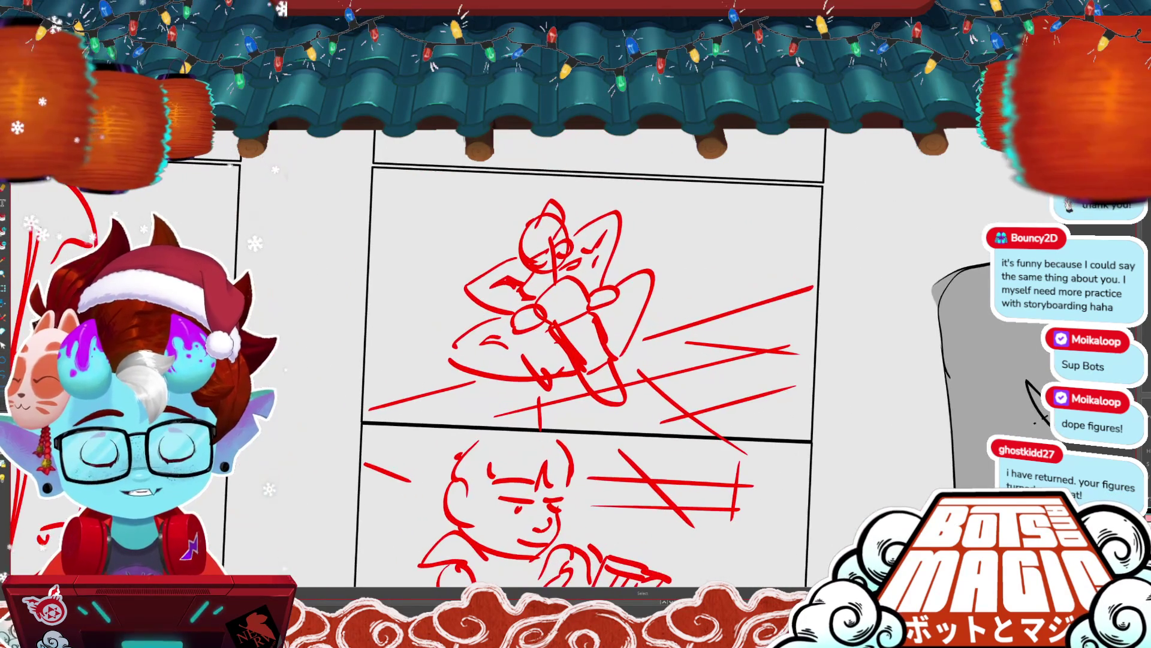
{"action": "scroll", "coordinate": [575, 359], "scroll_direction": "down", "scroll_amount": 5}
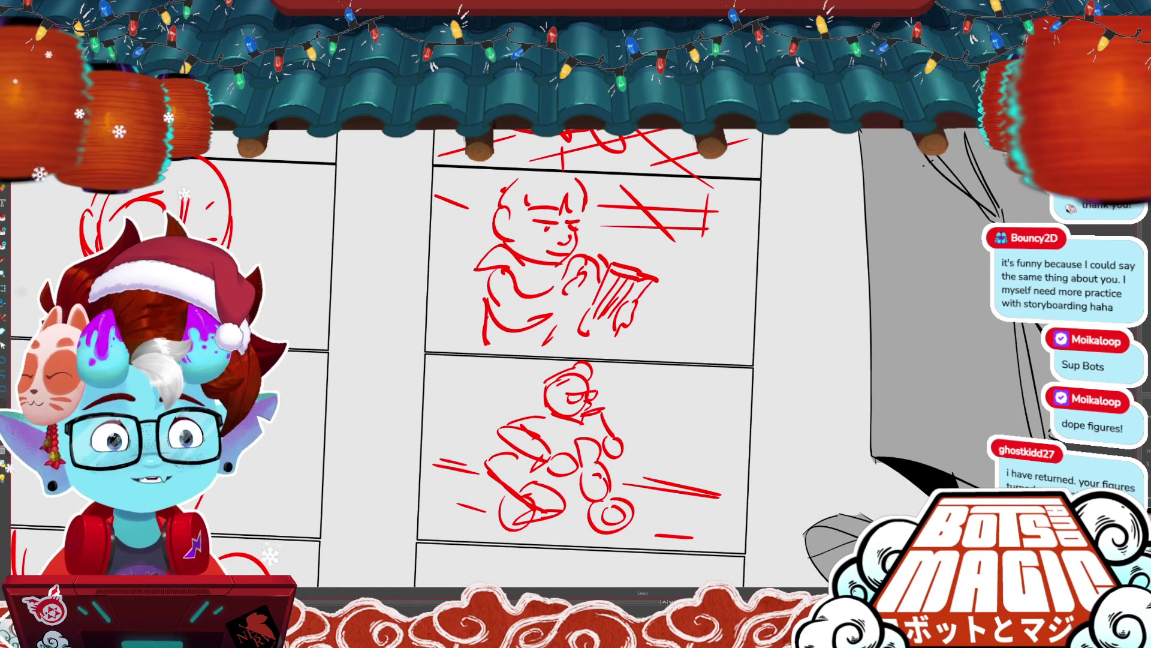
{"action": "scroll", "coordinate": [575, 360], "scroll_direction": "down", "scroll_amount": 4}
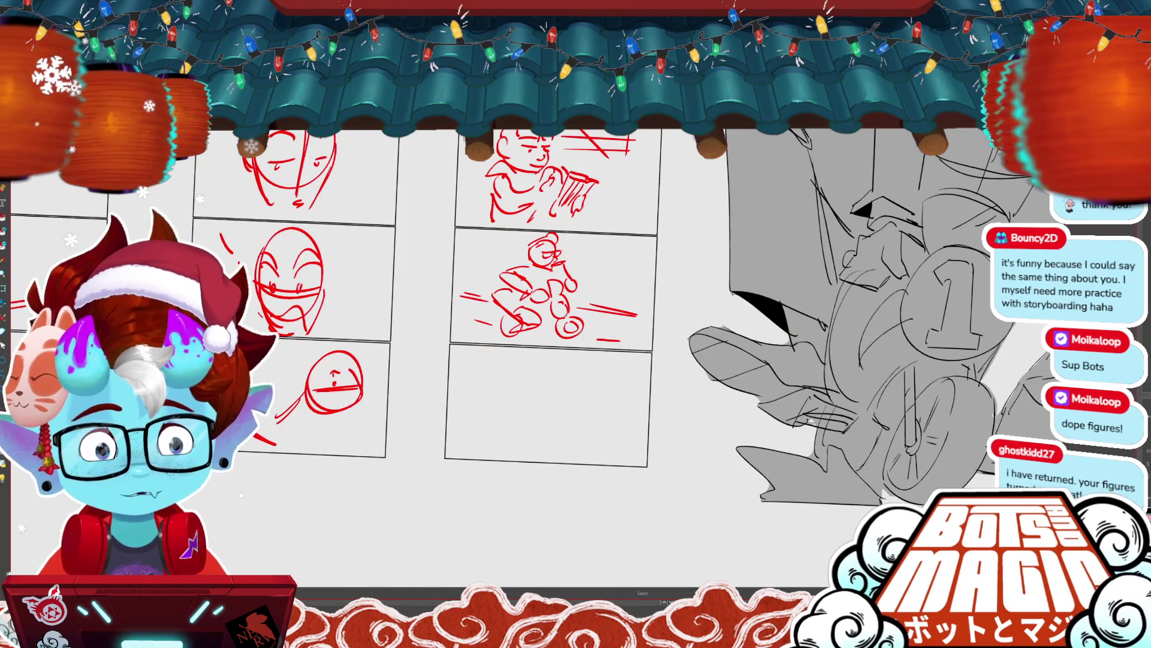
{"action": "scroll", "coordinate": [576, 359], "scroll_direction": "down", "scroll_amount": 3}
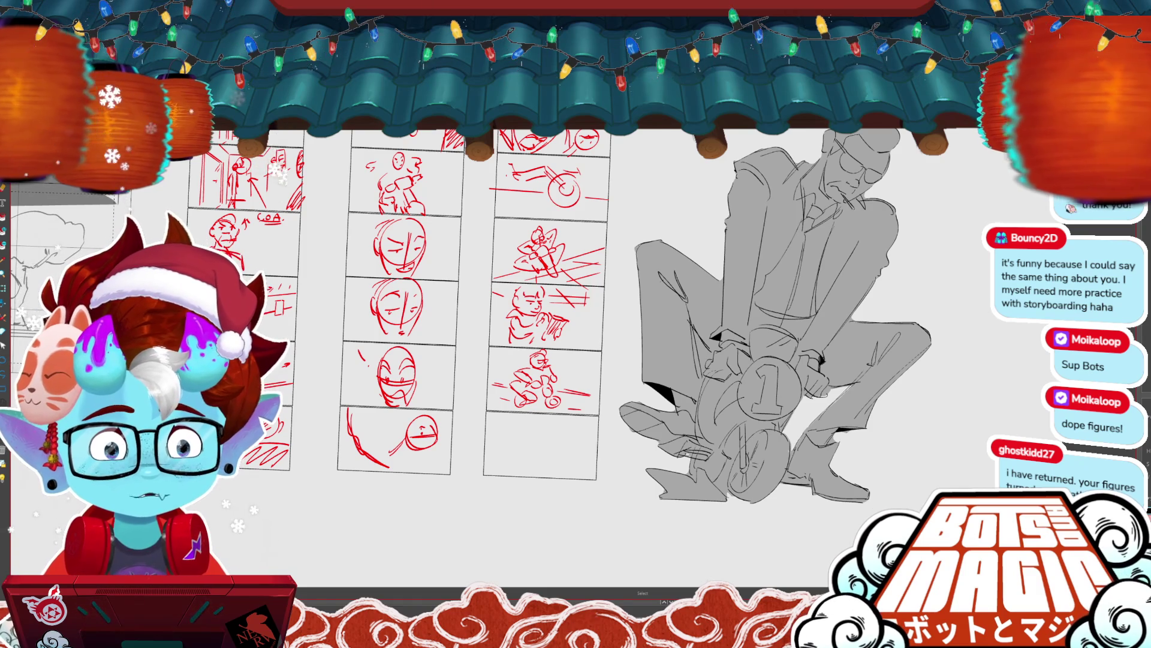
- Bring the perspective sketch panel into view and play through its frames
{"action": "scroll", "coordinate": [755, 476], "scroll_direction": "down", "scroll_amount": 2}
{"action": "left_click_drag", "start_coordinate": [576, 299], "coordinate": [757, 274]}
{"action": "key", "text": "Return"}
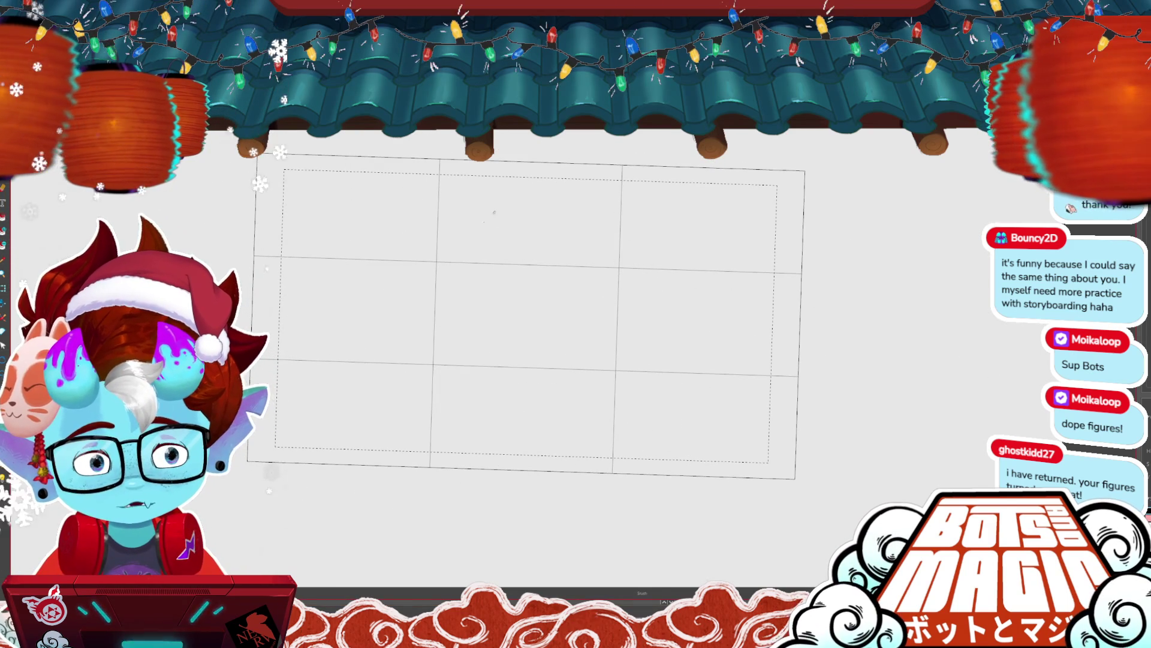
- Sketch the head arc and a vertical centre line through the middle of the face
{"action": "left_click_drag", "start_coordinate": [522, 188], "coordinate": [596, 371]}
{"action": "key", "text": "ctrl+z"}
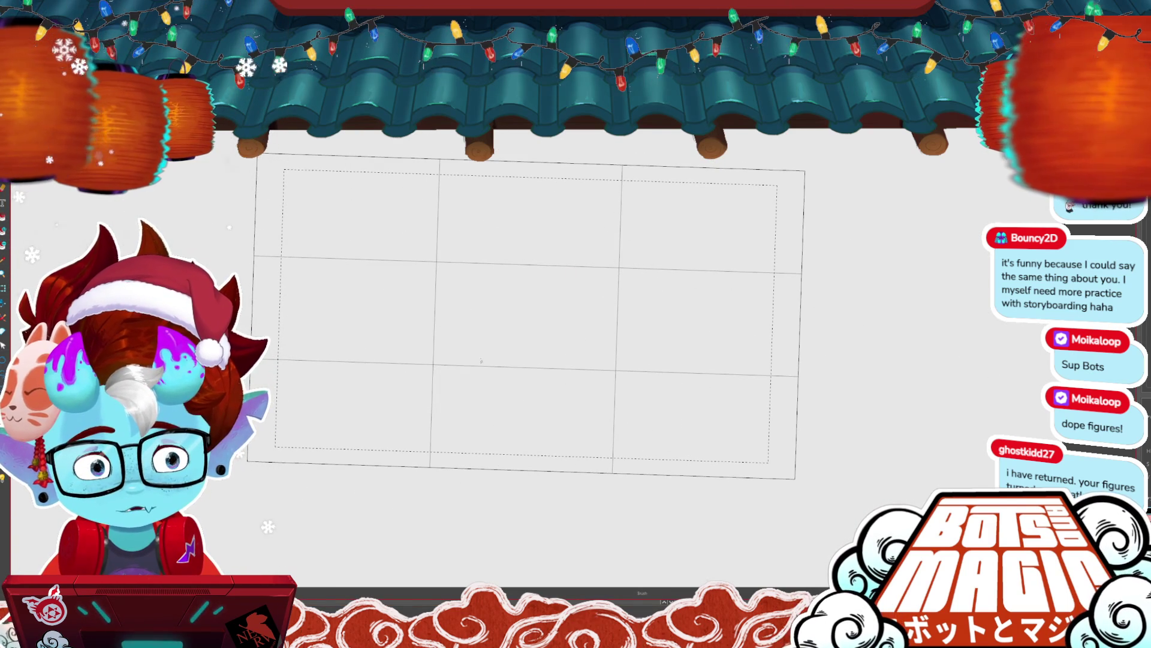
{"action": "mouse_move", "coordinate": [439, 264]}
{"action": "left_mouse_down"}
{"action": "mouse_move", "coordinate": [468, 346]}
{"action": "mouse_move", "coordinate": [635, 333]}
{"action": "left_mouse_up"}
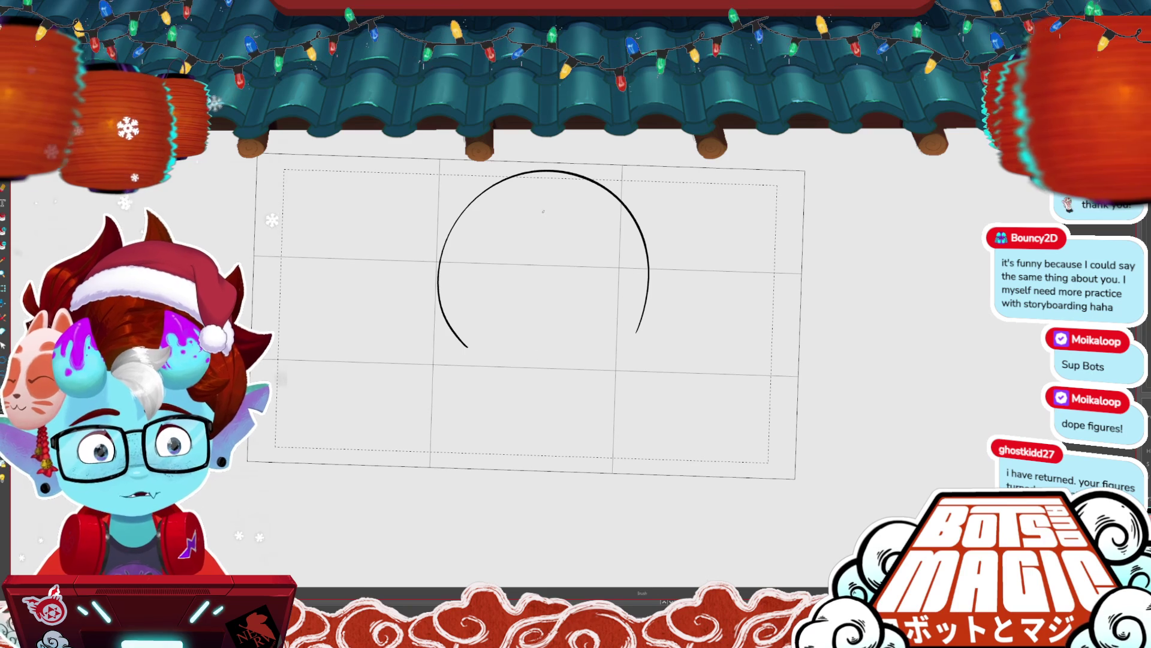
{"action": "left_click_drag", "start_coordinate": [549, 216], "coordinate": [550, 404]}
{"action": "mouse_move", "coordinate": [550, 240]}
{"action": "left_mouse_down"}
{"action": "mouse_move", "coordinate": [545, 383]}
{"action": "mouse_move", "coordinate": [559, 344]}
{"action": "left_mouse_up"}
{"action": "key", "text": "o"}
{"action": "left_click", "coordinate": [548, 296]}
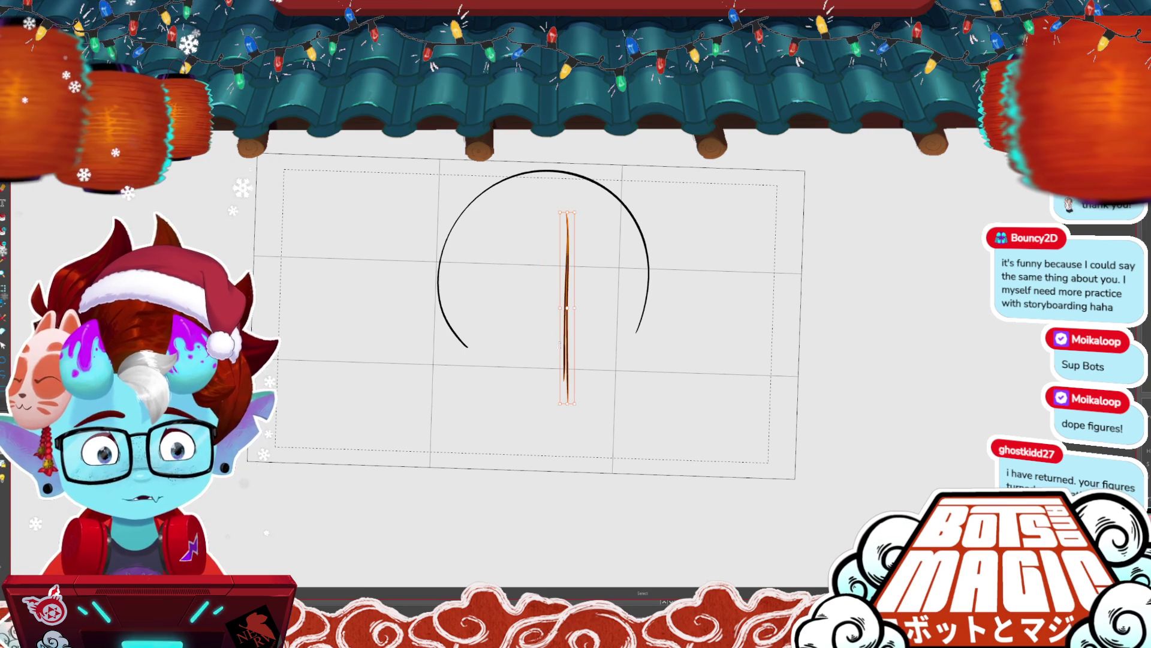
{"action": "key", "text": "b"}
- Add the horizontal eye line and both ears beside the head
{"action": "left_click_drag", "start_coordinate": [544, 282], "coordinate": [636, 293]}
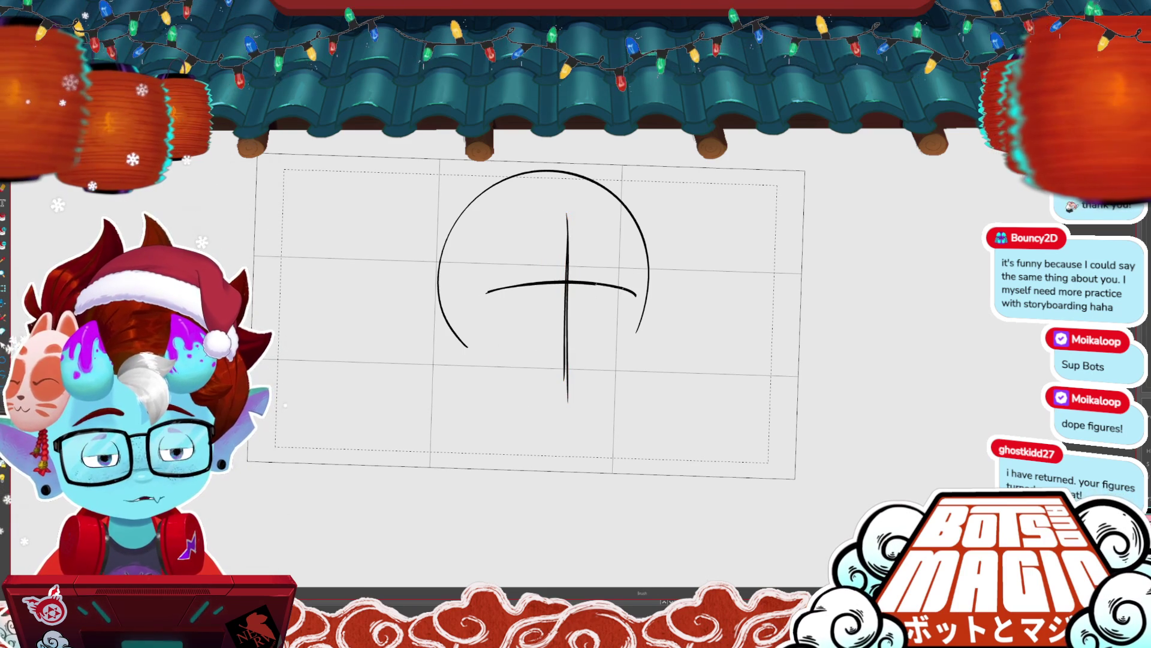
{"action": "left_click_drag", "start_coordinate": [437, 287], "coordinate": [428, 343]}
{"action": "left_click_drag", "start_coordinate": [650, 281], "coordinate": [655, 339]}
{"action": "left_click_drag", "start_coordinate": [742, 360], "coordinate": [714, 325]}
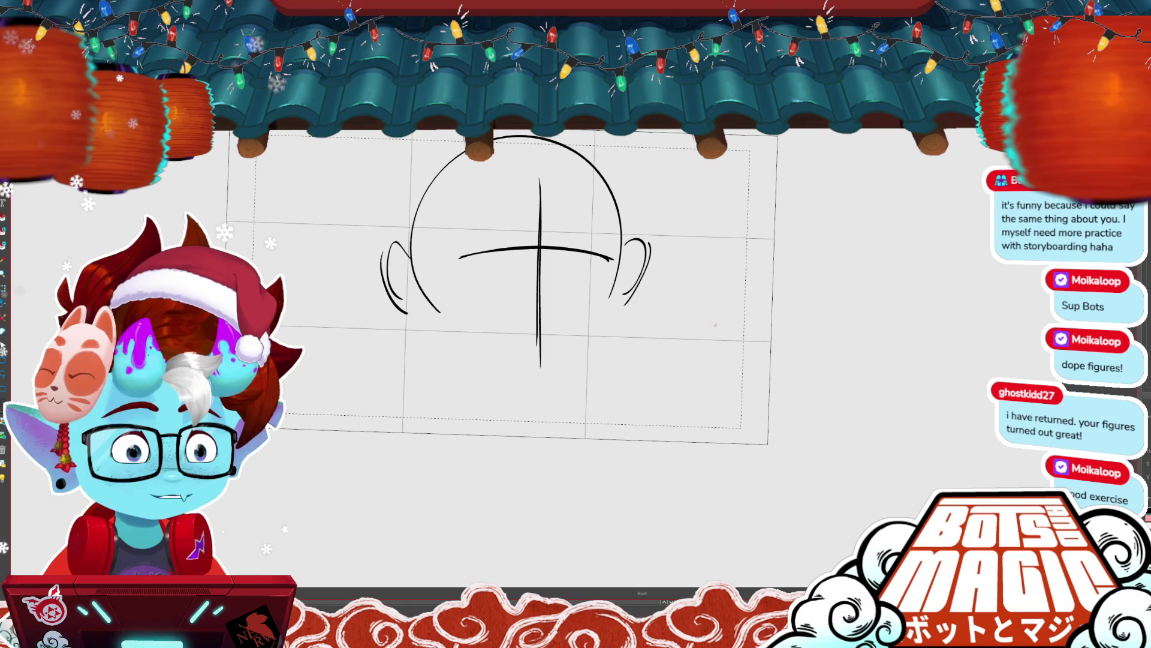
- Draw the left and right jaw lines of the face
{"action": "left_click_drag", "start_coordinate": [409, 257], "coordinate": [430, 356]}
{"action": "left_click_drag", "start_coordinate": [419, 276], "coordinate": [427, 339]}
{"action": "key", "text": "alt+b"}
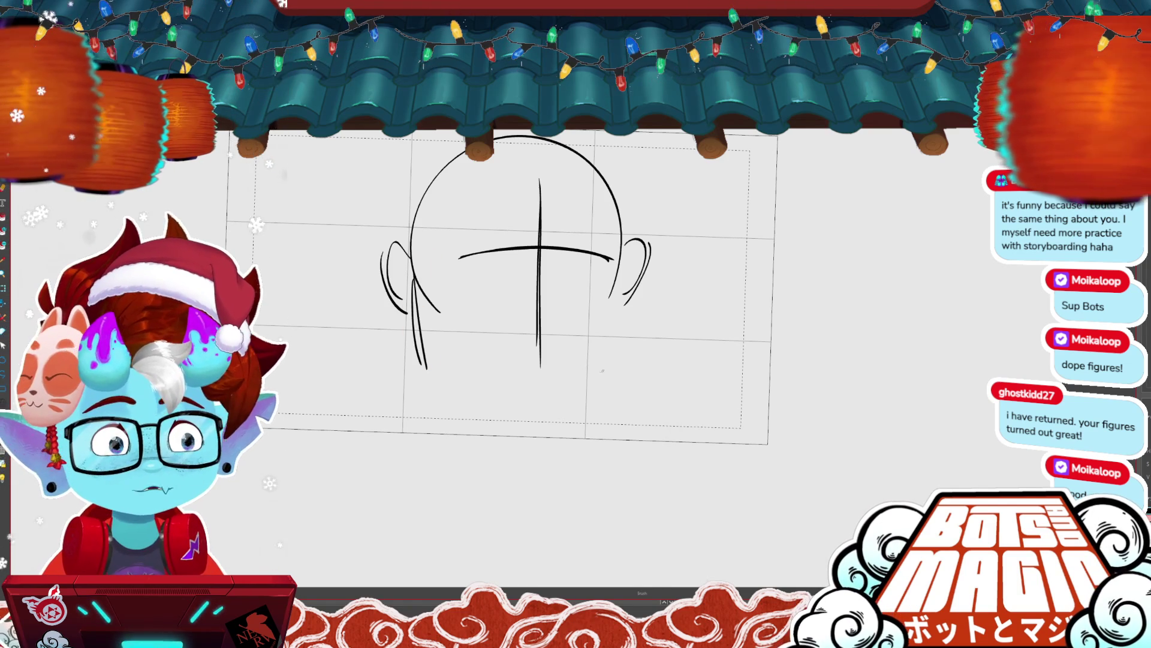
{"action": "left_click_drag", "start_coordinate": [622, 253], "coordinate": [613, 345]}
{"action": "key", "text": "v"}
{"action": "left_click", "coordinate": [433, 361]}
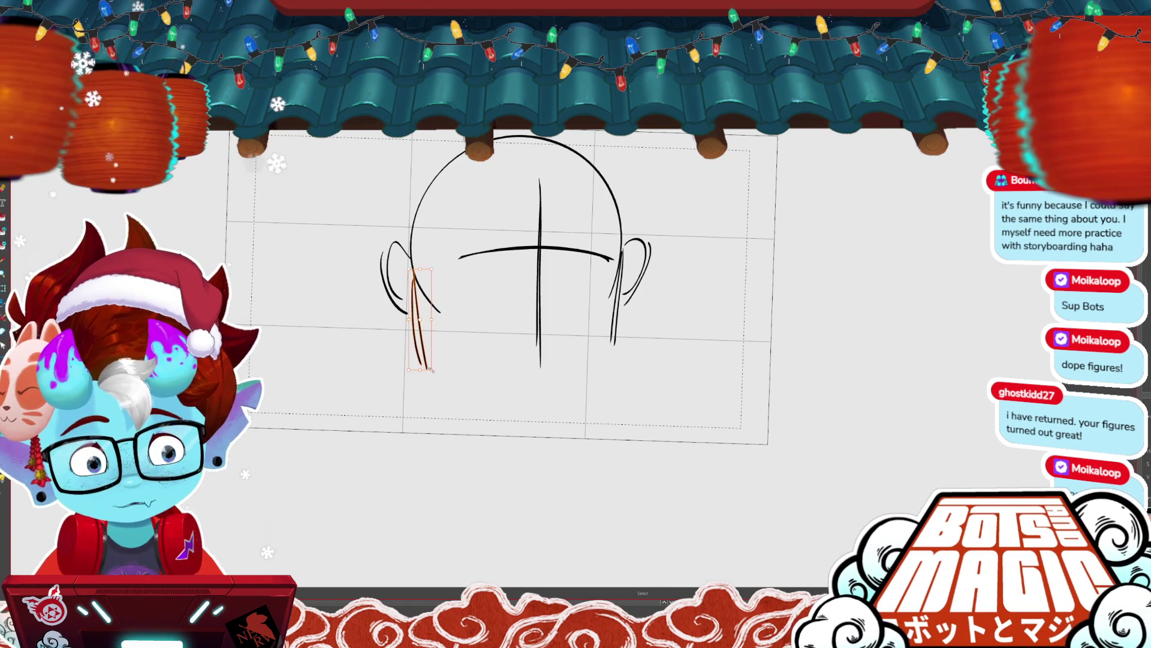
{"action": "key", "text": "b"}
- Draw the chin line, join the right jaw to it, and add the mouth
{"action": "mouse_move", "coordinate": [432, 376]}
{"action": "left_mouse_down"}
{"action": "mouse_move", "coordinate": [508, 440]}
{"action": "mouse_move", "coordinate": [546, 440]}
{"action": "left_mouse_up"}
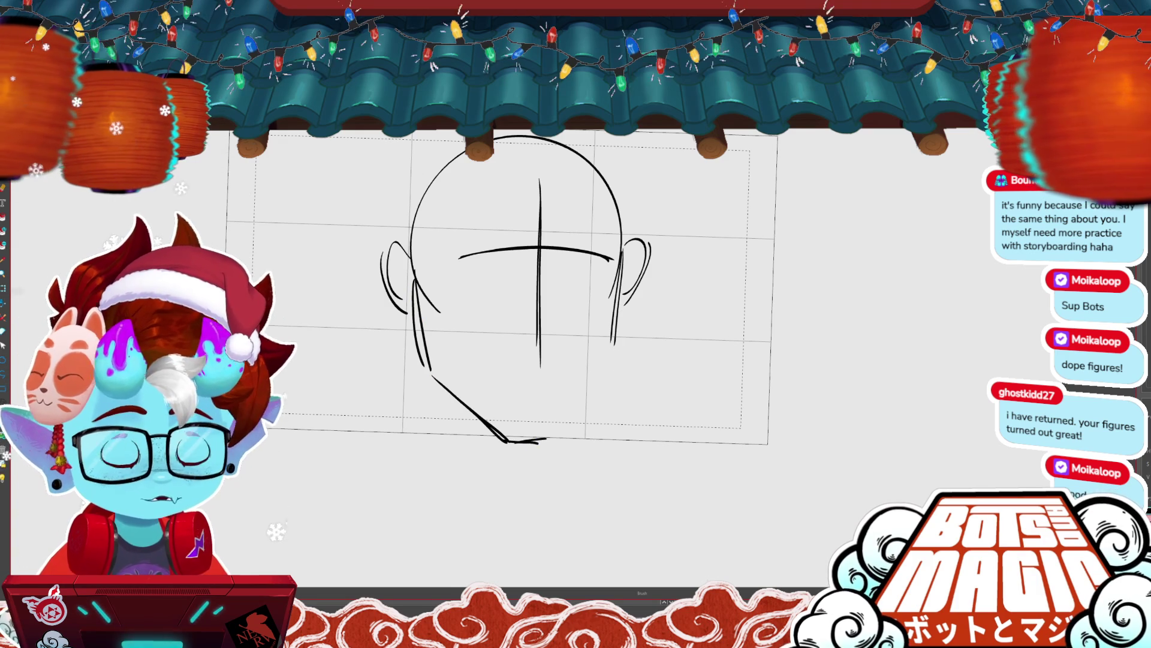
{"action": "left_click_drag", "start_coordinate": [616, 343], "coordinate": [562, 445]}
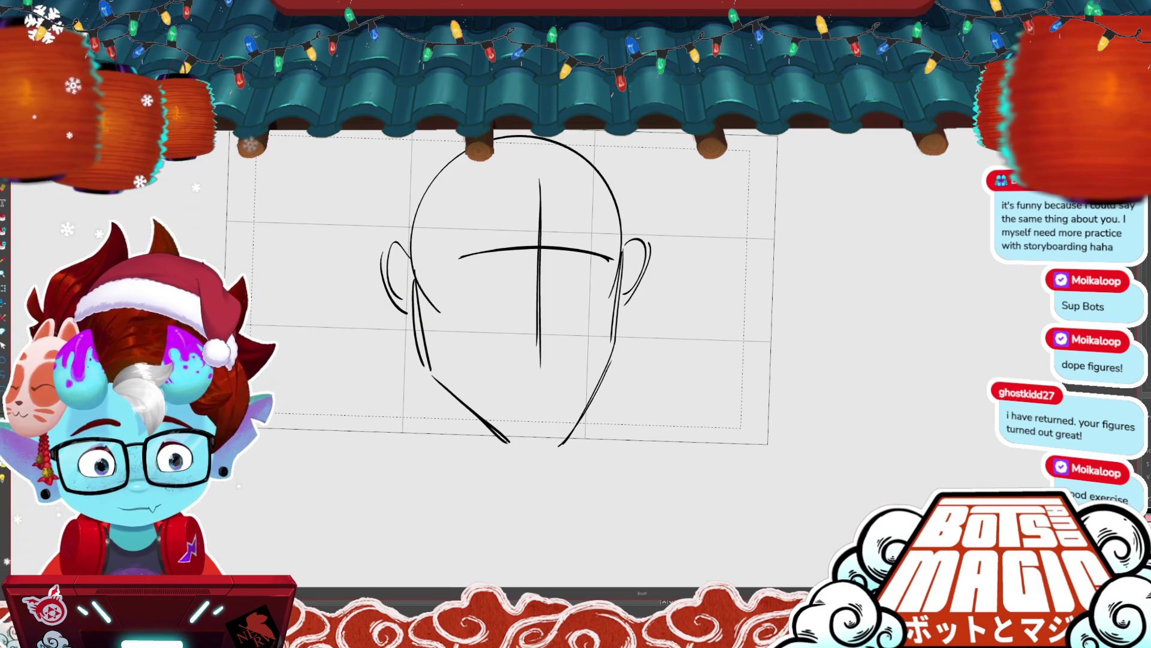
{"action": "left_click_drag", "start_coordinate": [560, 375], "coordinate": [494, 384]}
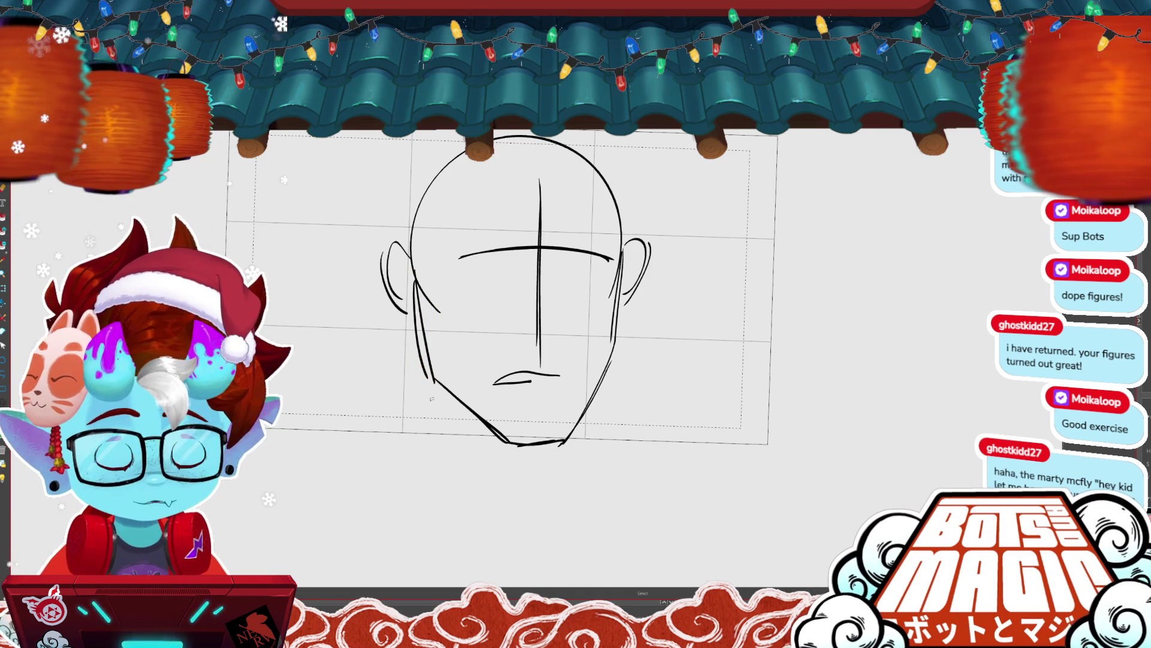
- Adjust the jaw line endpoints, shortening the left and lowering the right
{"action": "left_click", "coordinate": [451, 395]}
{"action": "left_click_drag", "start_coordinate": [432, 377], "coordinate": [426, 387]}
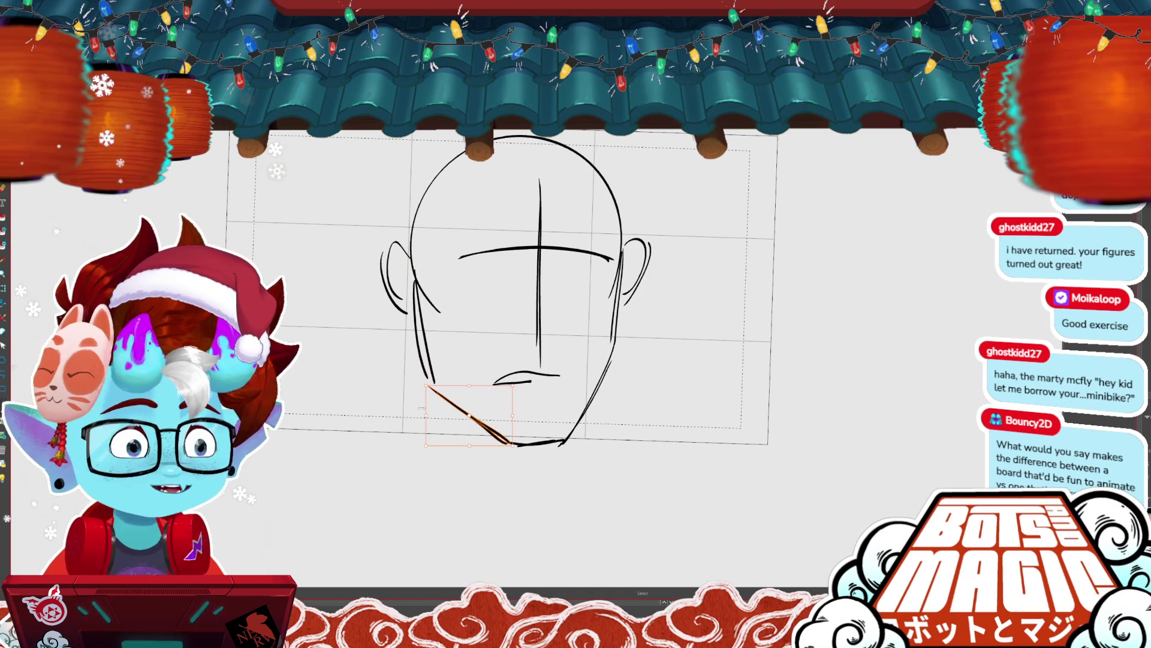
{"action": "left_click", "coordinate": [616, 335]}
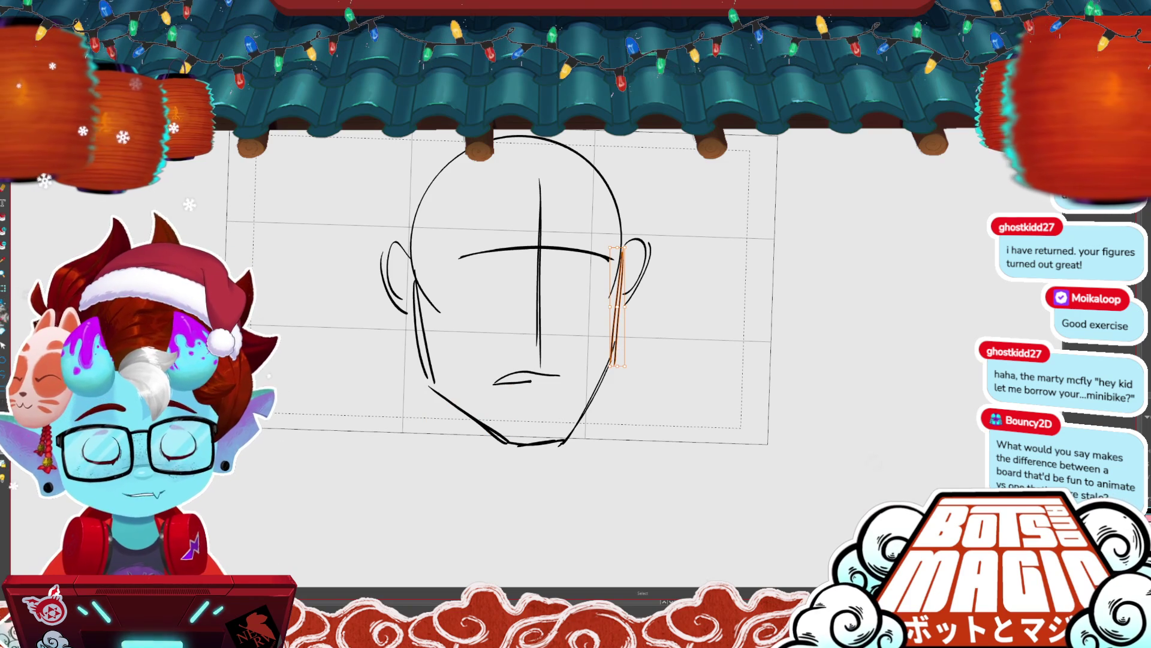
{"action": "left_click", "coordinate": [616, 345]}
{"action": "left_click_drag", "start_coordinate": [617, 343], "coordinate": [614, 358]}
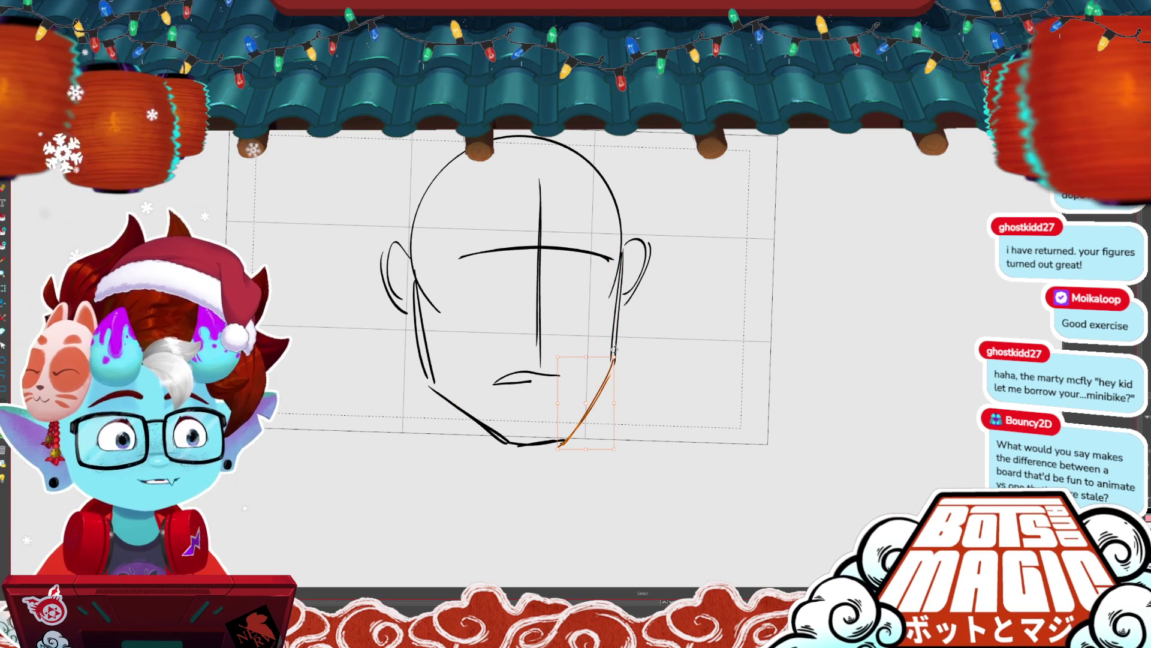
{"action": "left_click", "coordinate": [528, 442]}
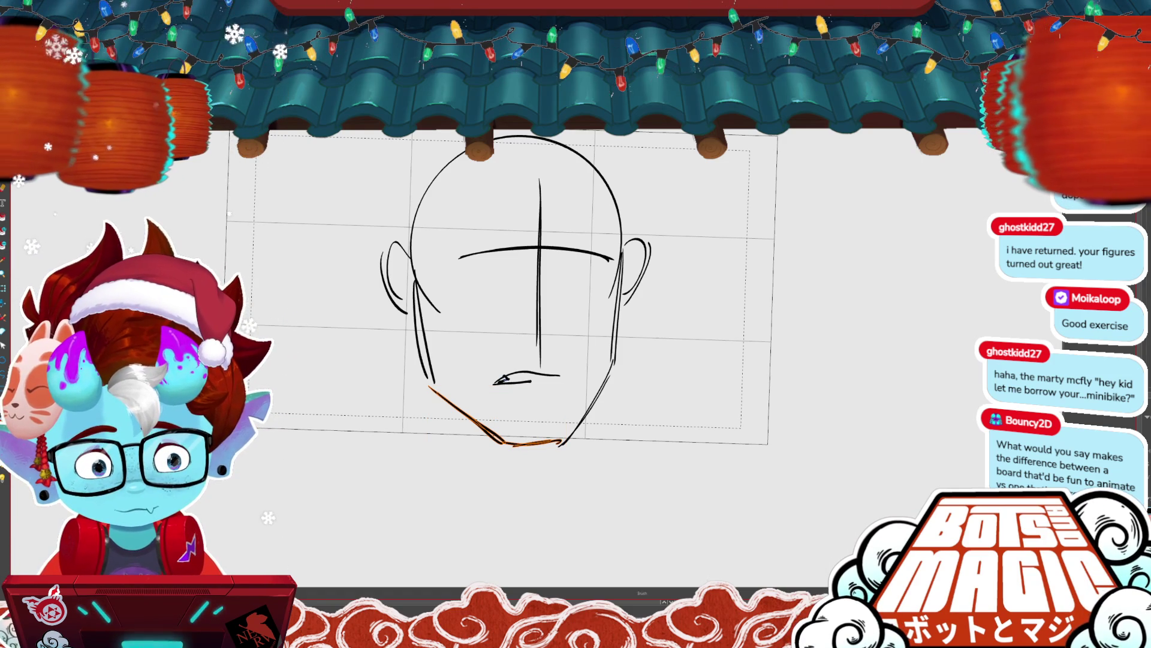
- Extend the mouth toward the right cheek and draw a brow line above the eyes
{"action": "key", "text": "alt+b"}
{"action": "left_click_drag", "start_coordinate": [558, 378], "coordinate": [616, 355]}
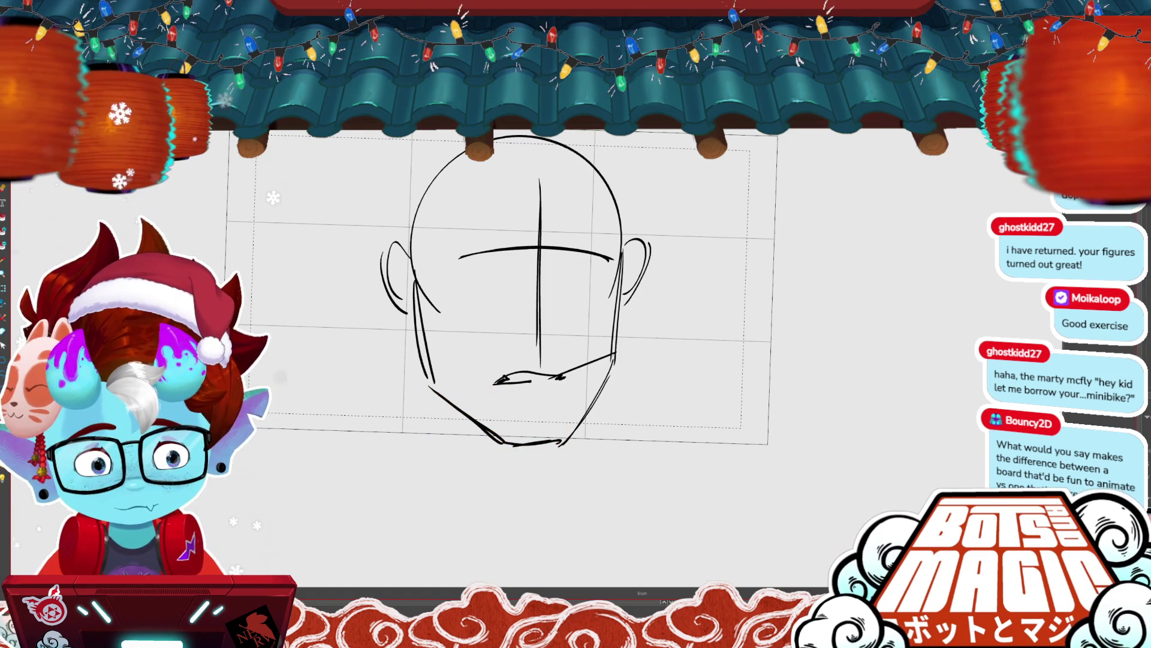
{"action": "left_click_drag", "start_coordinate": [449, 226], "coordinate": [535, 214]}
{"action": "key", "text": "ctrl+z"}
{"action": "left_click_drag", "start_coordinate": [448, 237], "coordinate": [536, 231]}
- Draw both round lenses of the glasses with a bridge between them
{"action": "mouse_move", "coordinate": [441, 240]}
{"action": "left_mouse_down"}
{"action": "mouse_move", "coordinate": [522, 286]}
{"action": "mouse_move", "coordinate": [514, 267]}
{"action": "left_mouse_up"}
{"action": "key", "text": "ctrl+z"}
{"action": "key", "text": "ctrl+z"}
{"action": "left_click_drag", "start_coordinate": [445, 241], "coordinate": [485, 308]}
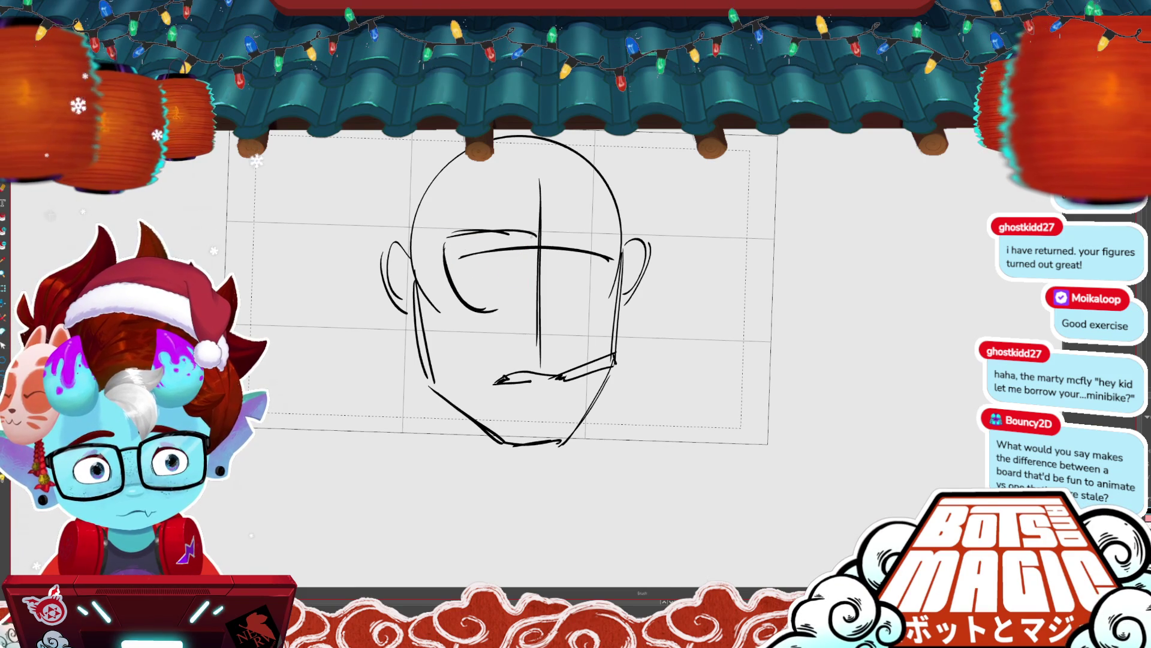
{"action": "left_click_drag", "start_coordinate": [503, 252], "coordinate": [531, 306]}
{"action": "key", "text": "ctrl+z"}
{"action": "left_click_drag", "start_coordinate": [539, 247], "coordinate": [619, 288]}
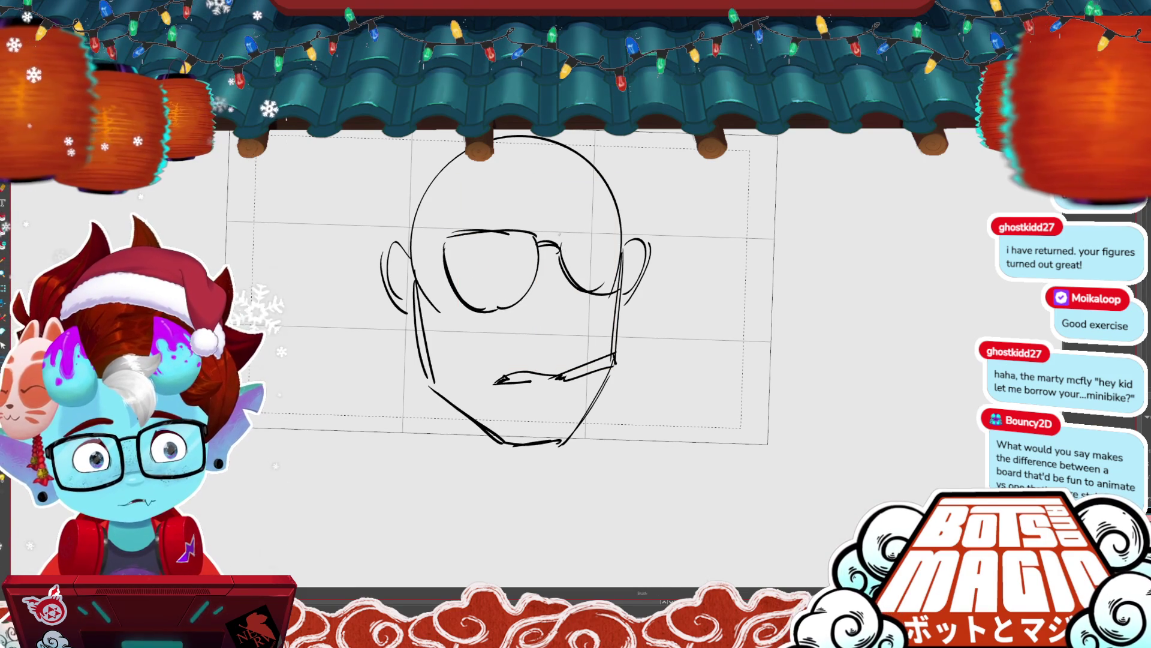
{"action": "key", "text": "ctrl+z"}
{"action": "left_click_drag", "start_coordinate": [560, 247], "coordinate": [621, 286]}
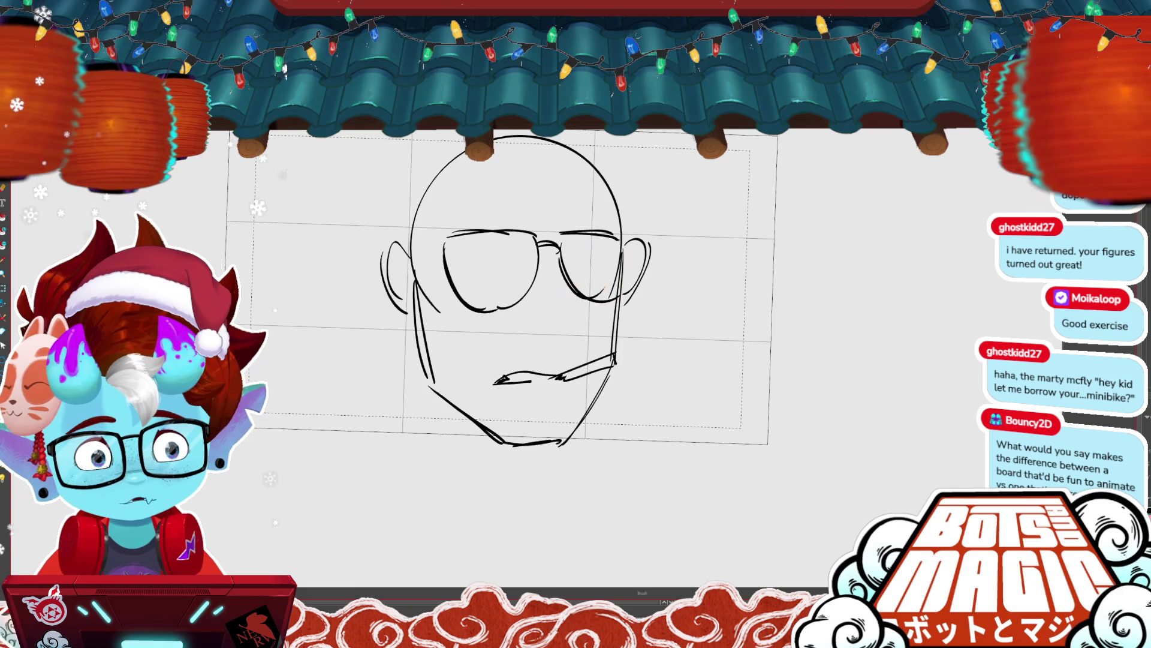
- Draw the left glasses temple arm, the left head contour, and a nose with nostril
{"action": "left_click_drag", "start_coordinate": [443, 243], "coordinate": [412, 267]}
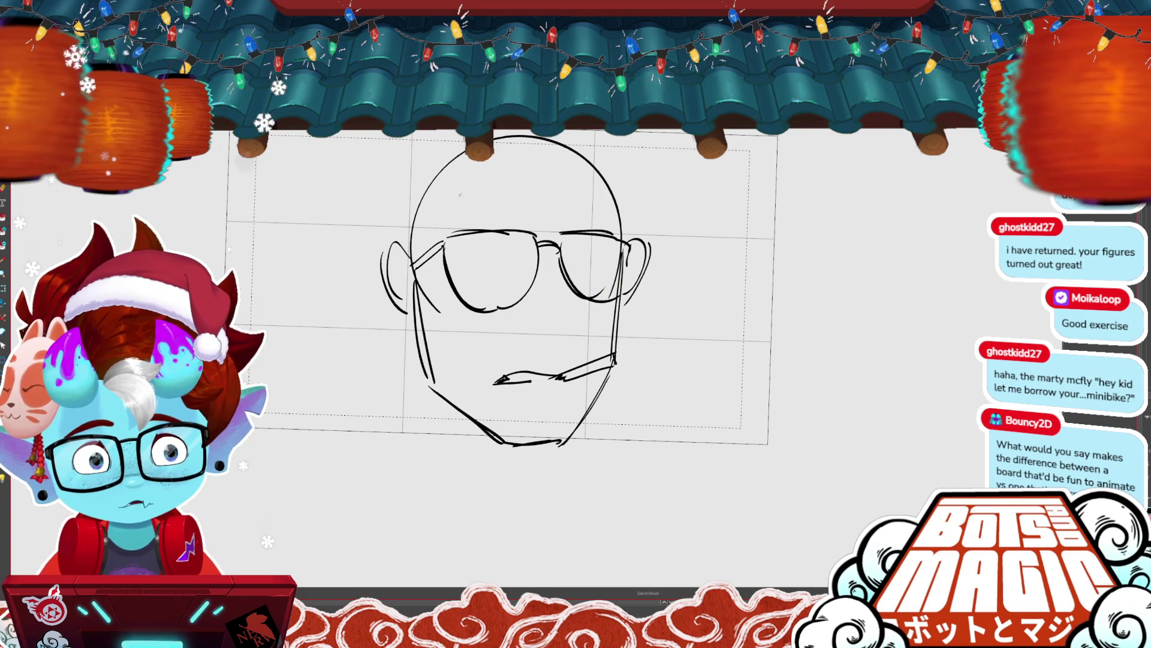
{"action": "mouse_move", "coordinate": [531, 174]}
{"action": "left_mouse_down"}
{"action": "mouse_move", "coordinate": [447, 175]}
{"action": "mouse_move", "coordinate": [413, 267]}
{"action": "left_mouse_up"}
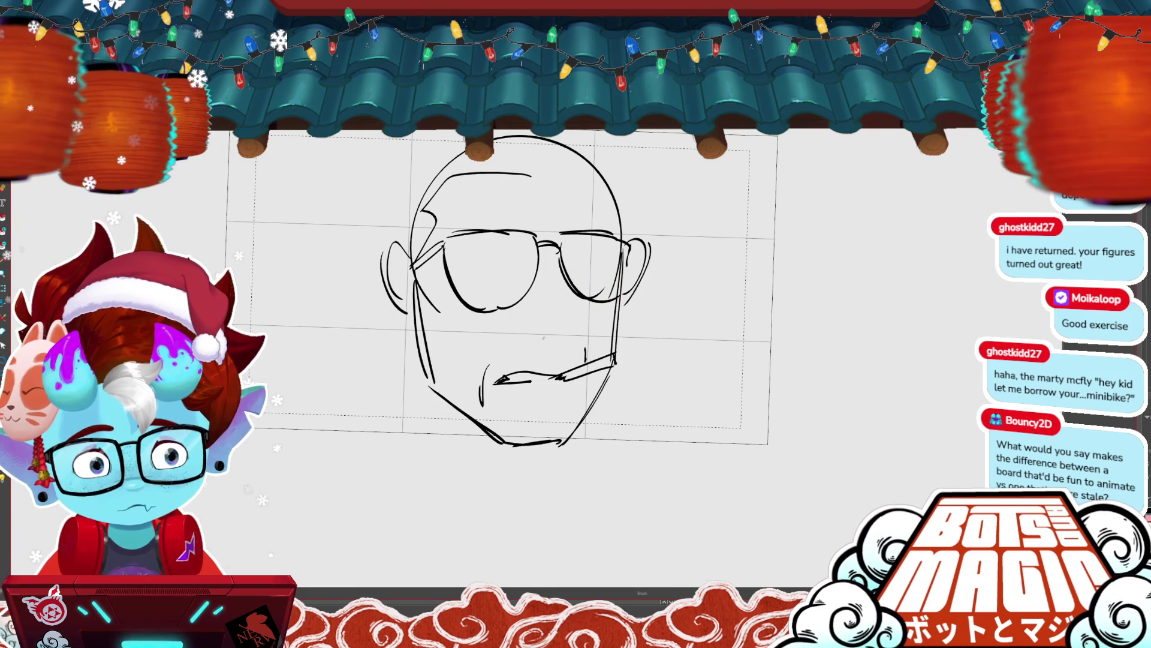
{"action": "left_click_drag", "start_coordinate": [526, 337], "coordinate": [542, 340]}
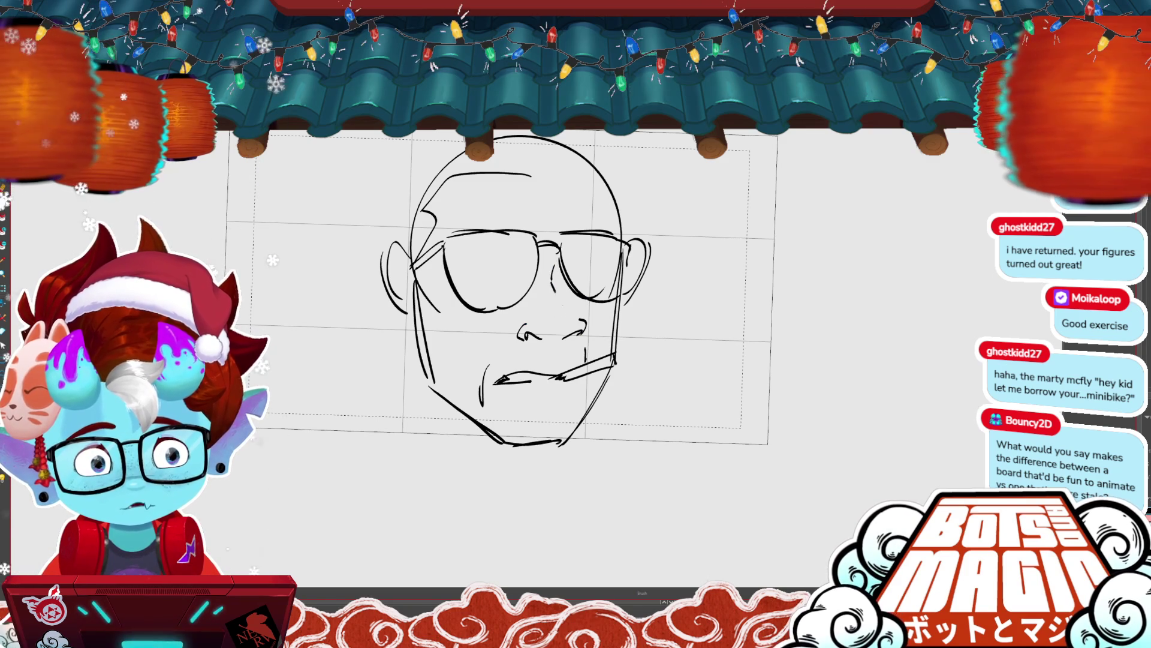
{"action": "key", "text": "ctrl+z"}
{"action": "mouse_move", "coordinate": [571, 317]}
{"action": "left_mouse_down"}
{"action": "mouse_move", "coordinate": [559, 342]}
{"action": "mouse_move", "coordinate": [579, 333]}
{"action": "left_mouse_up"}
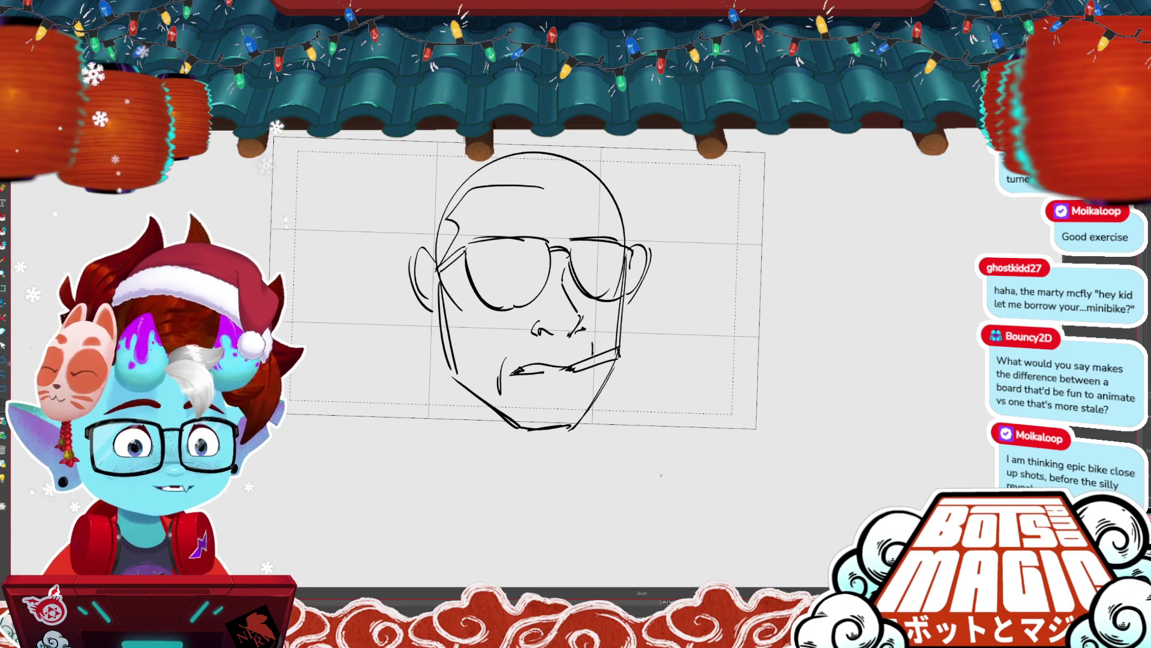
{"action": "key", "text": "ctrl+minus"}
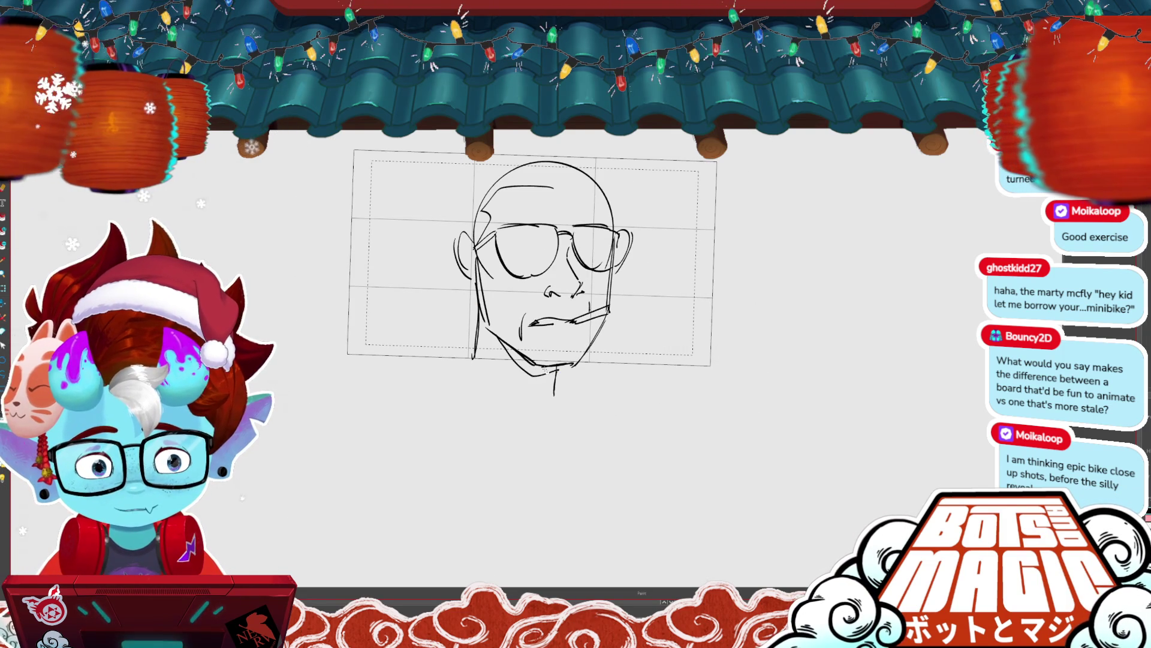
- Add a dark chin shadow, neck lines and the right shirt collar
{"action": "left_click_drag", "start_coordinate": [501, 340], "coordinate": [555, 369]}
{"action": "mouse_move", "coordinate": [480, 397]}
{"action": "left_mouse_down"}
{"action": "mouse_move", "coordinate": [517, 422]}
{"action": "mouse_move", "coordinate": [467, 432]}
{"action": "left_mouse_up"}
{"action": "left_click_drag", "start_coordinate": [477, 357], "coordinate": [513, 410]}
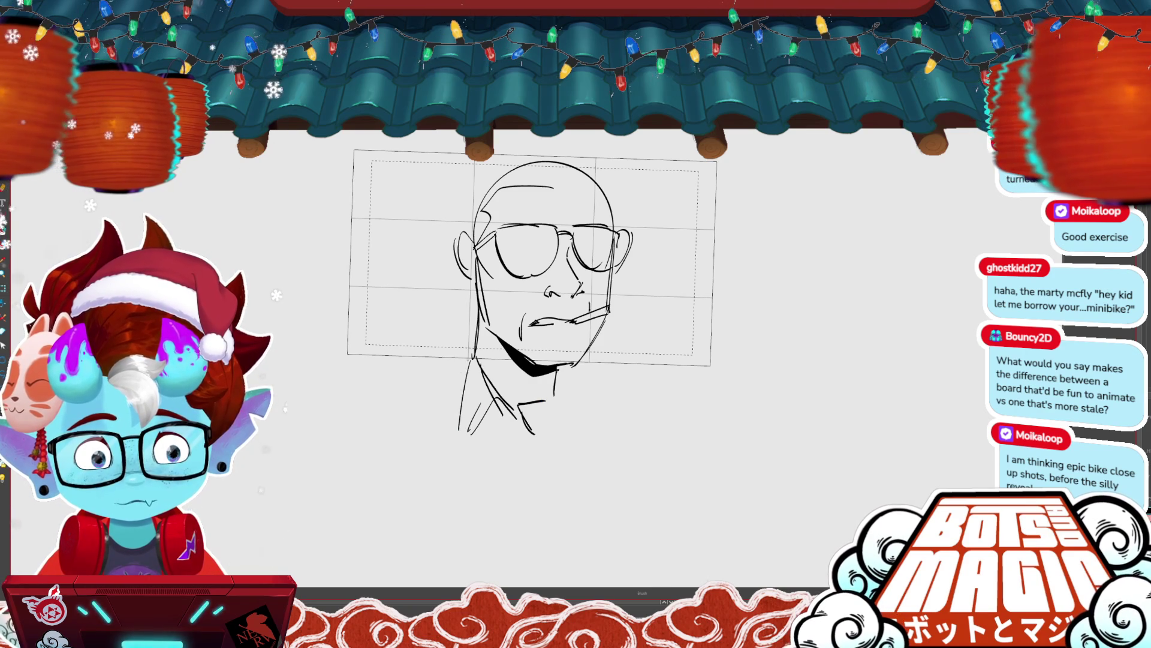
{"action": "mouse_move", "coordinate": [575, 364]}
{"action": "left_mouse_down"}
{"action": "mouse_move", "coordinate": [622, 387]}
{"action": "mouse_move", "coordinate": [579, 407]}
{"action": "mouse_move", "coordinate": [587, 418]}
{"action": "left_mouse_up"}
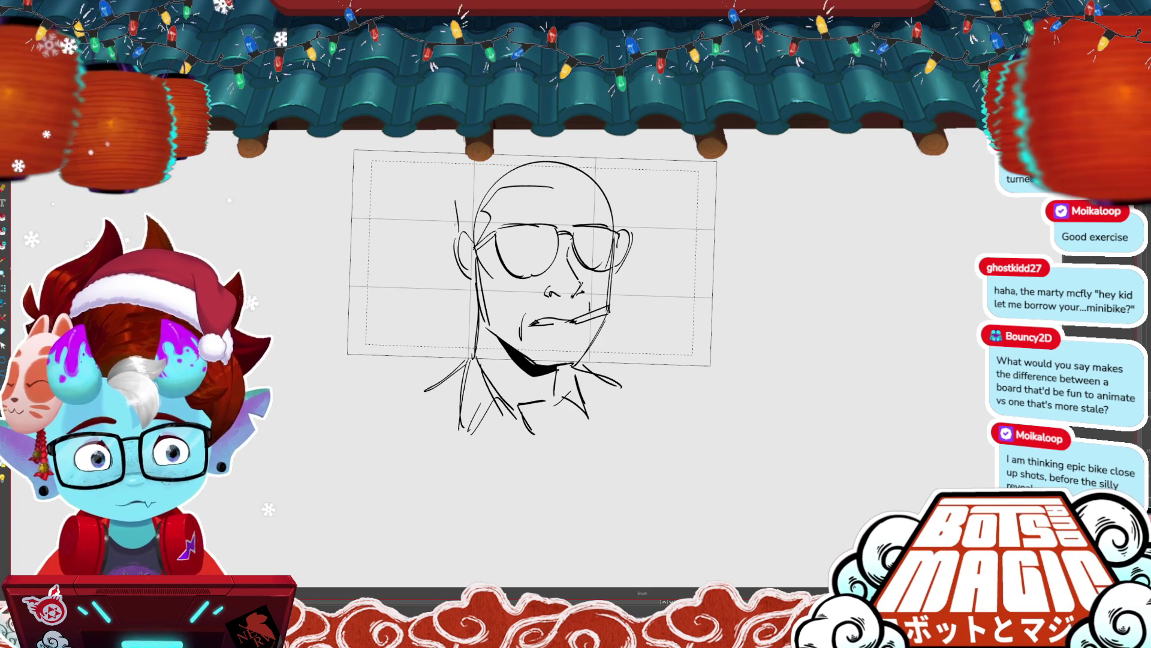
- Sketch swept-back hair on top of the head and redraw the right face contour
{"action": "left_click_drag", "start_coordinate": [451, 202], "coordinate": [493, 164]}
{"action": "left_click_drag", "start_coordinate": [457, 194], "coordinate": [484, 172]}
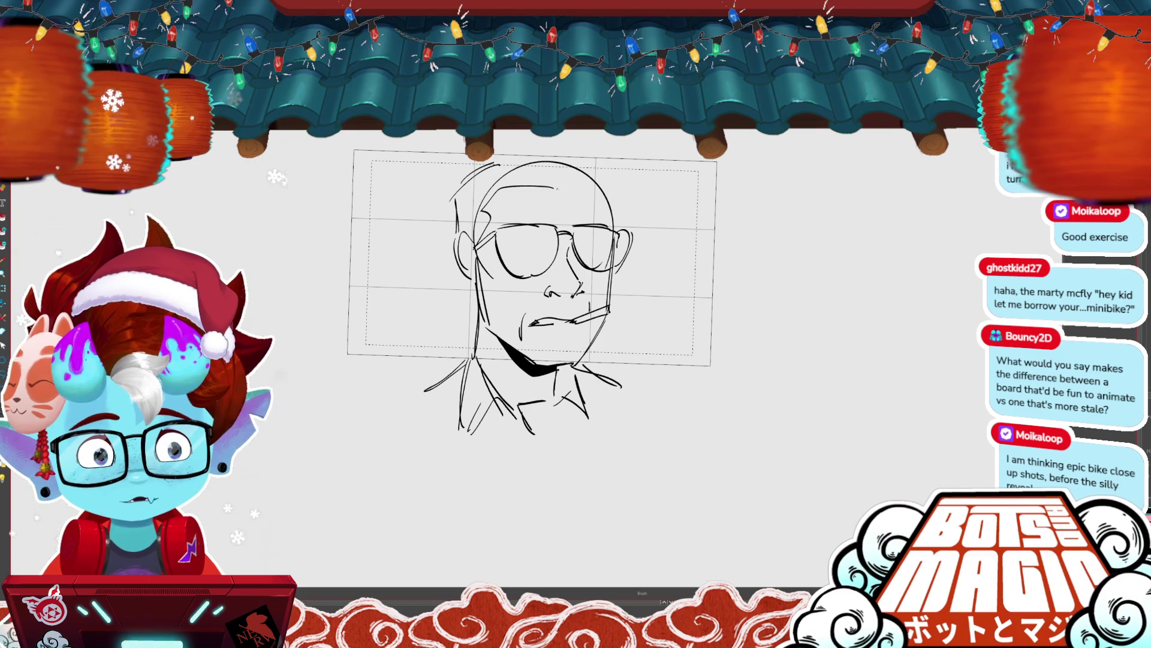
{"action": "left_click_drag", "start_coordinate": [571, 192], "coordinate": [608, 185]}
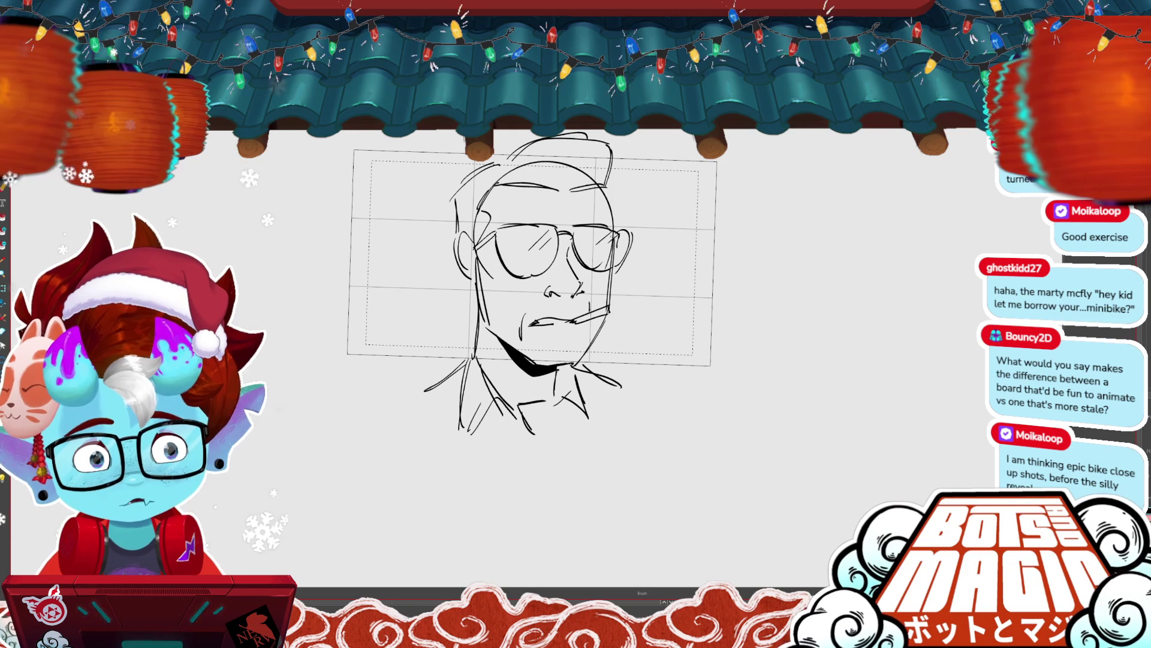
{"action": "key", "text": "ctrl+z"}
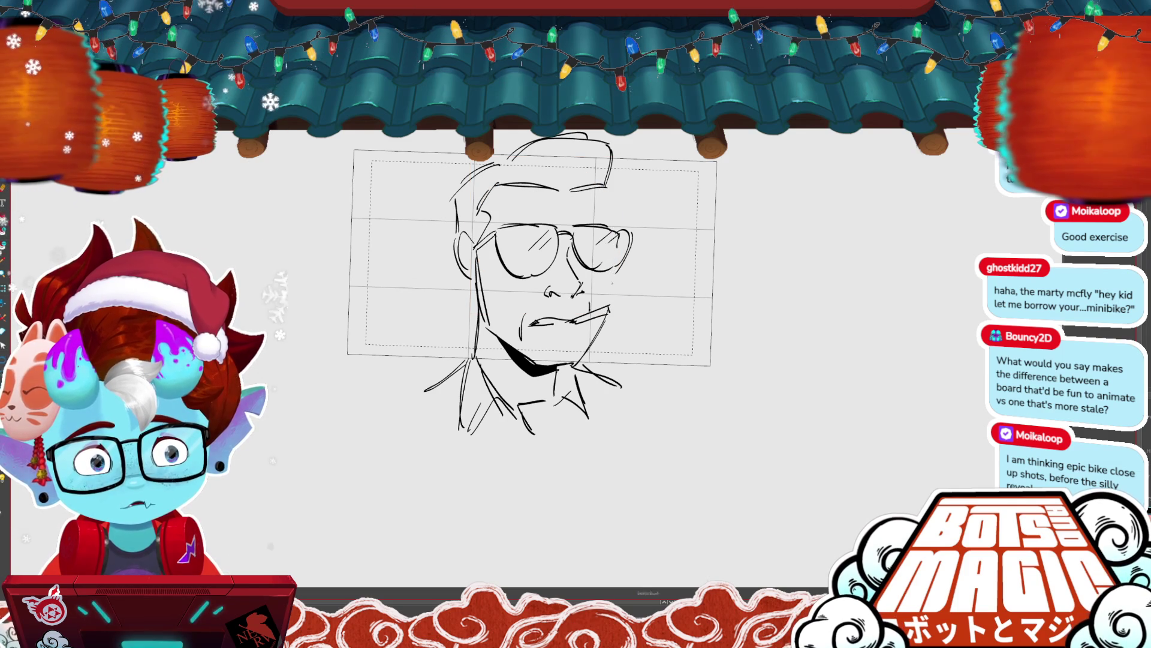
{"action": "left_click_drag", "start_coordinate": [608, 193], "coordinate": [617, 234]}
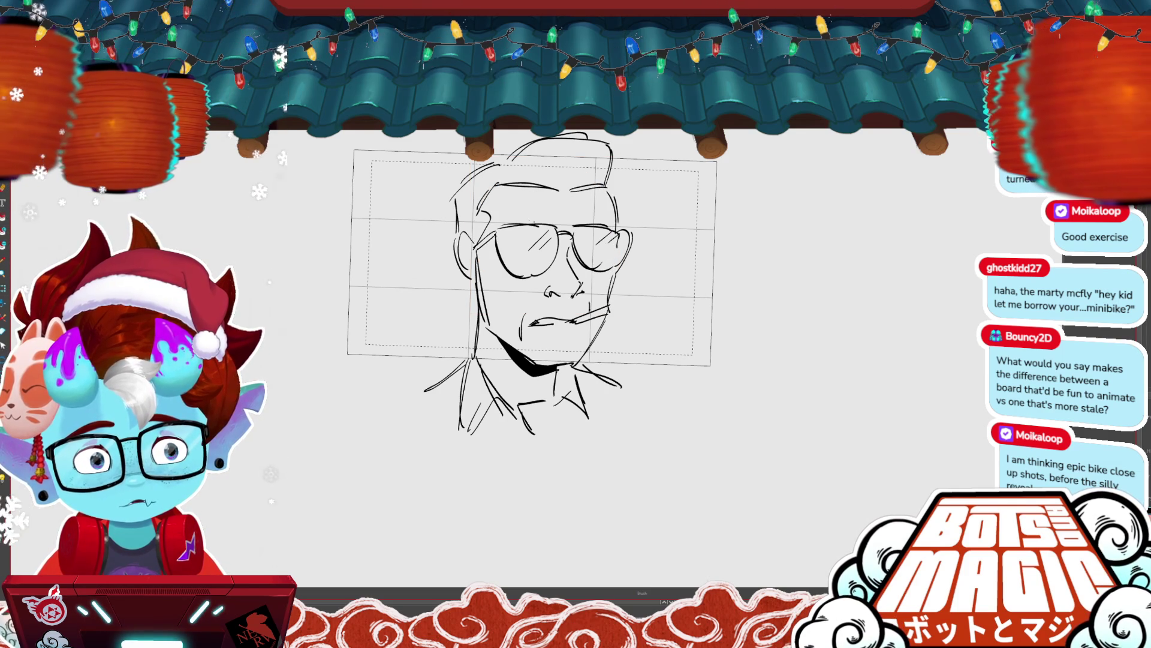
- Select all strokes of the glasses close-up and scale them down slightly
{"action": "key", "text": "Left"}
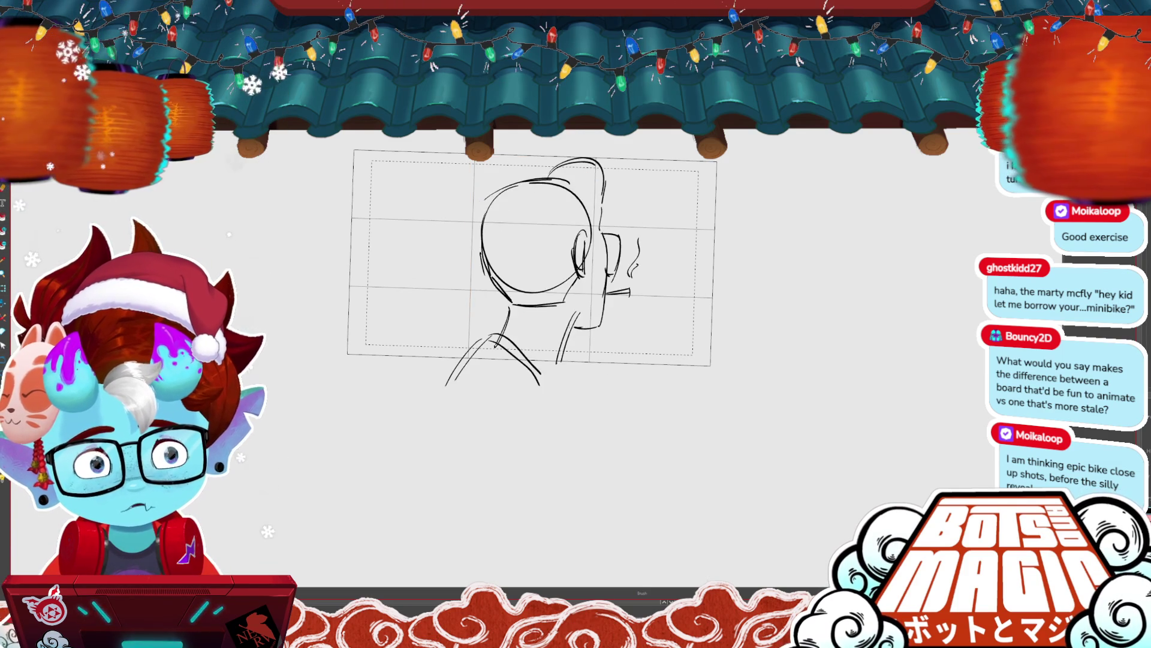
{"action": "key", "text": "Right"}
{"action": "key", "text": "ctrl+a"}
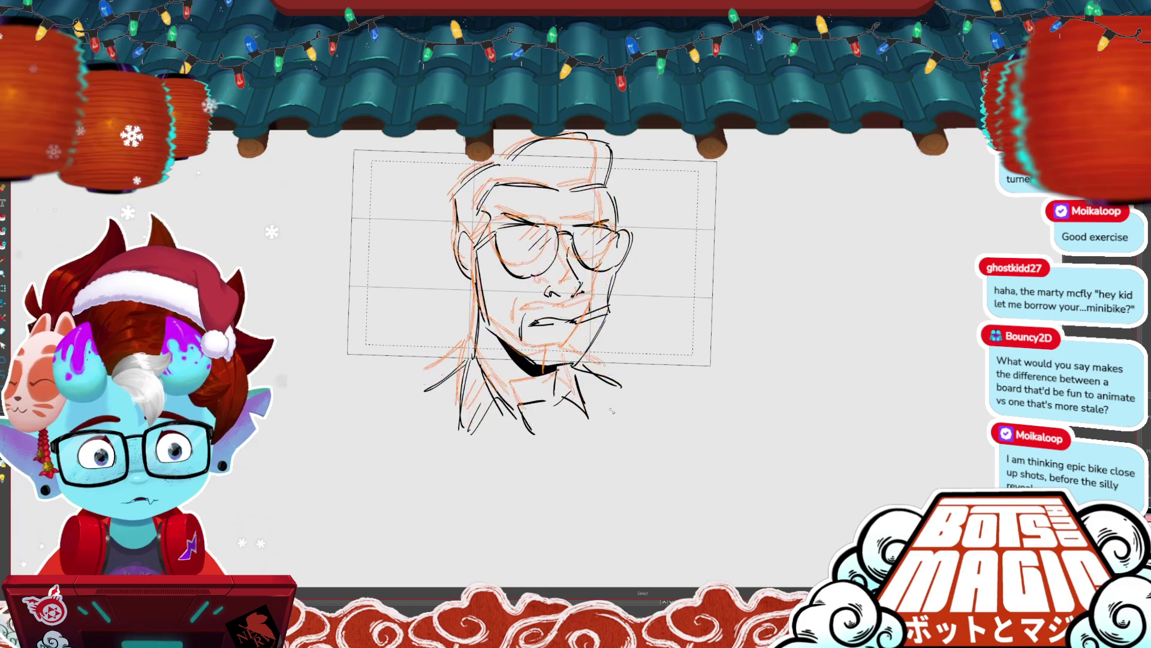
{"action": "left_click_drag", "start_coordinate": [637, 424], "coordinate": [601, 296]}
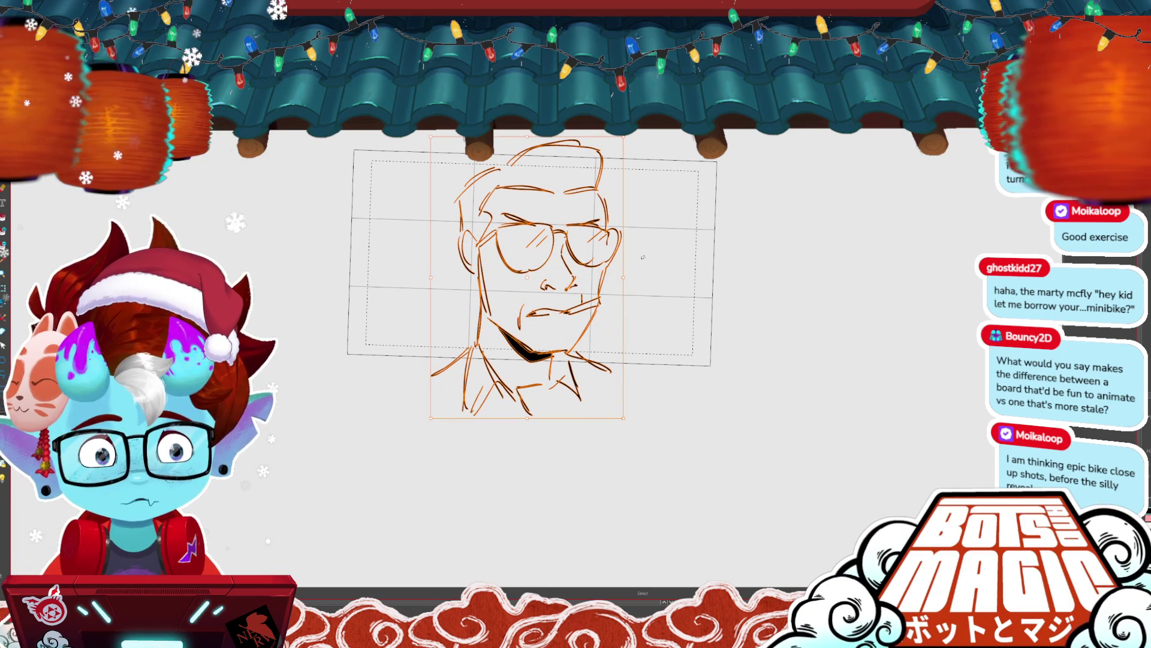
{"action": "key", "text": "Left"}
{"action": "key", "text": "Right"}
{"action": "key", "text": "Left"}
{"action": "key", "text": "Right"}
{"action": "left_click", "coordinate": [744, 297]}
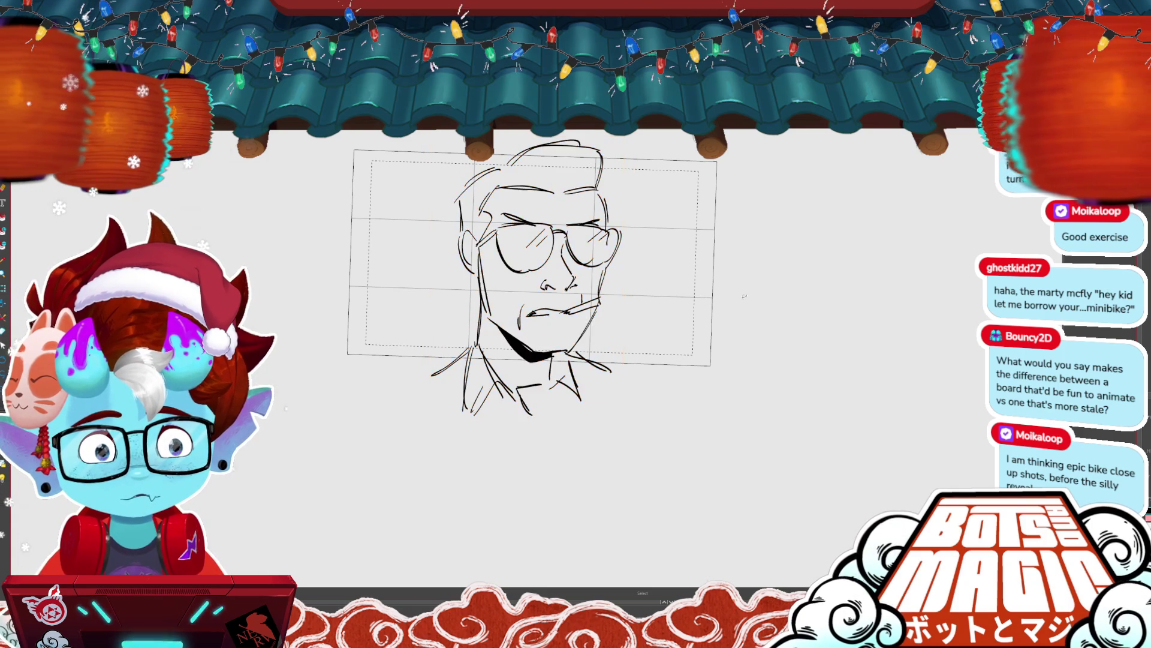
- Save the project with Ctrl+S
{"action": "key", "text": "Right"}
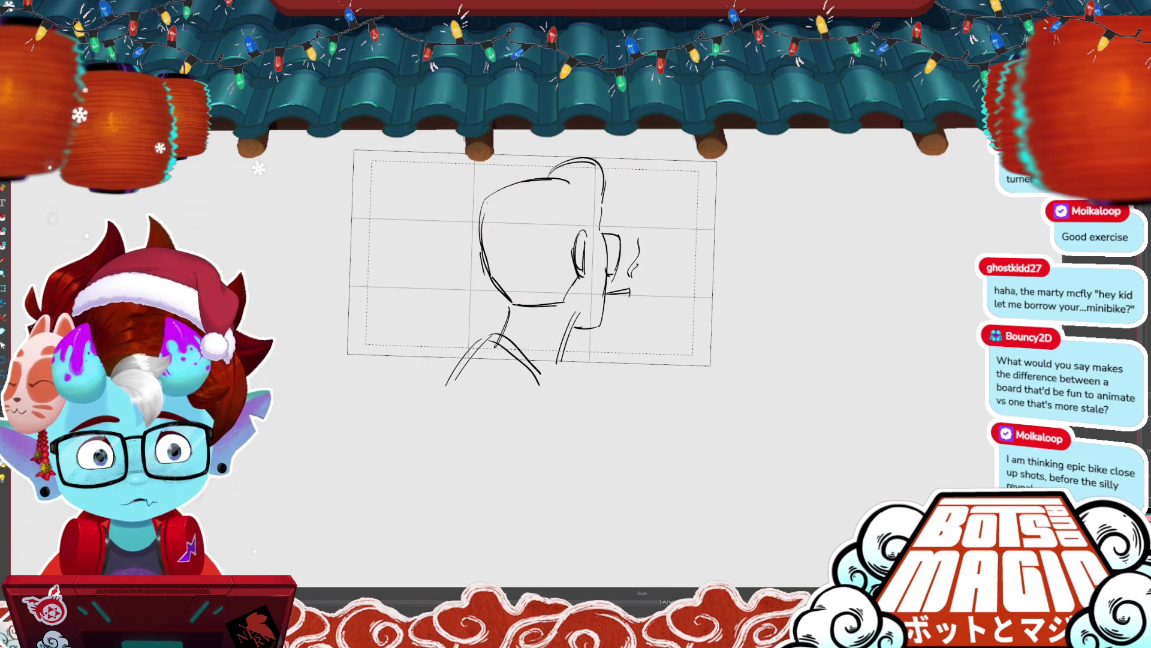
{"action": "key", "text": "Left"}
{"action": "key", "text": "alt+s"}
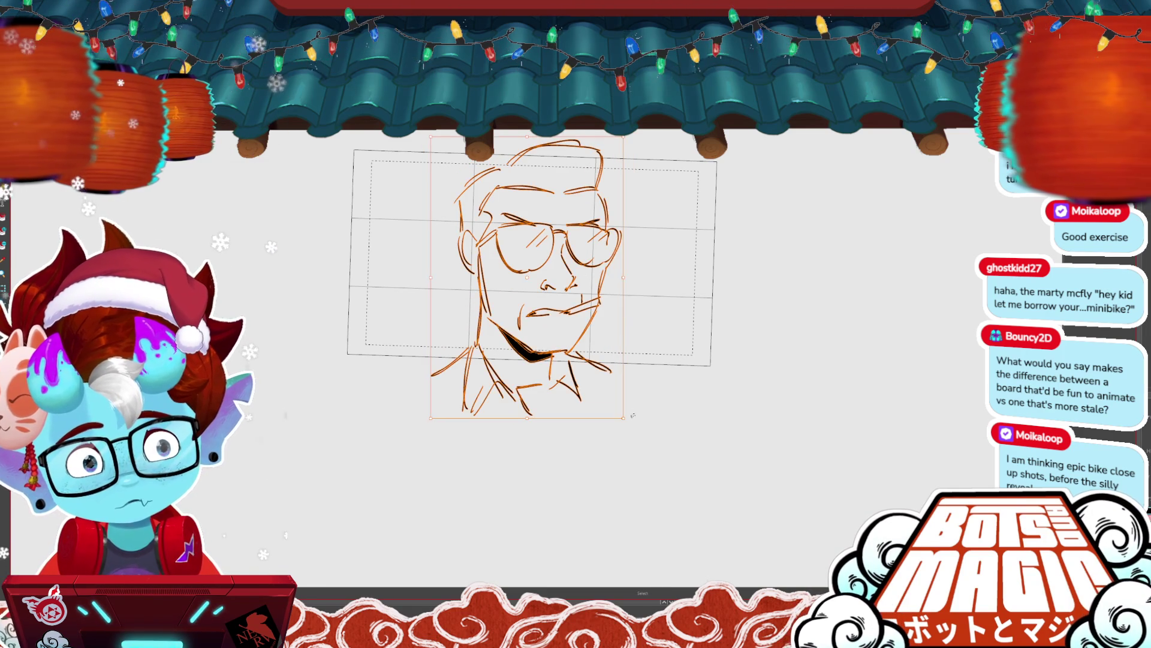
{"action": "key", "text": "ctrl+a"}
{"action": "key", "text": "ctrl+s"}
- Step through the following panels to the doorway scene and back to the sunglasses rider
{"action": "key", "text": "Right"}
{"action": "key", "text": "ctrl+a"}
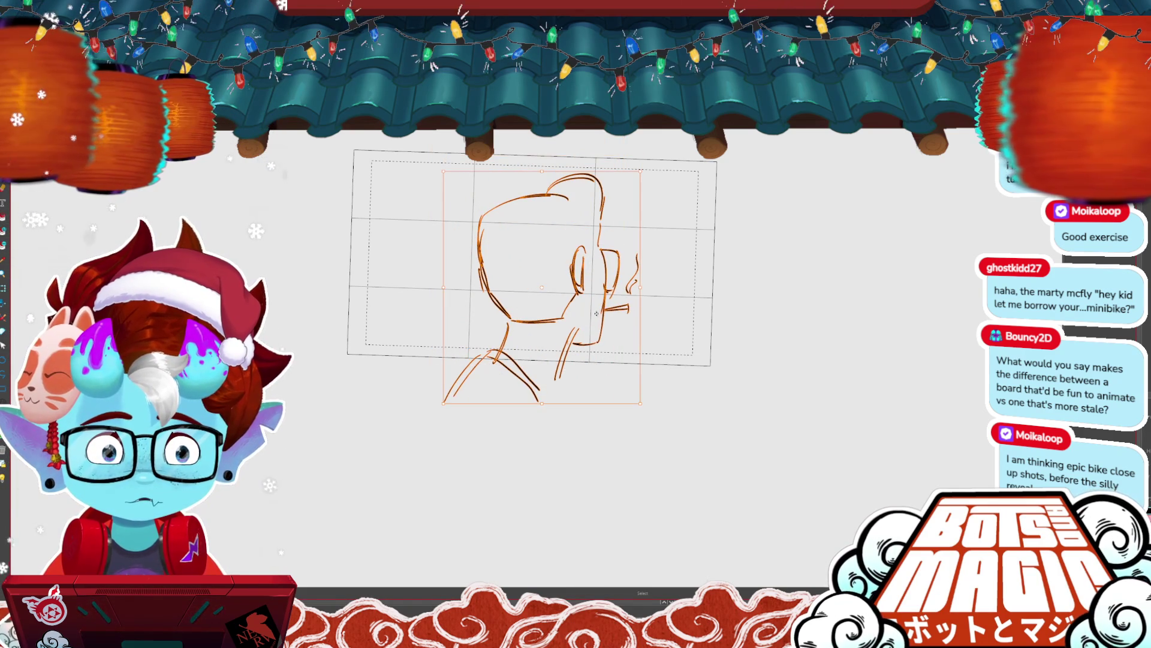
{"action": "key", "text": "Right"}
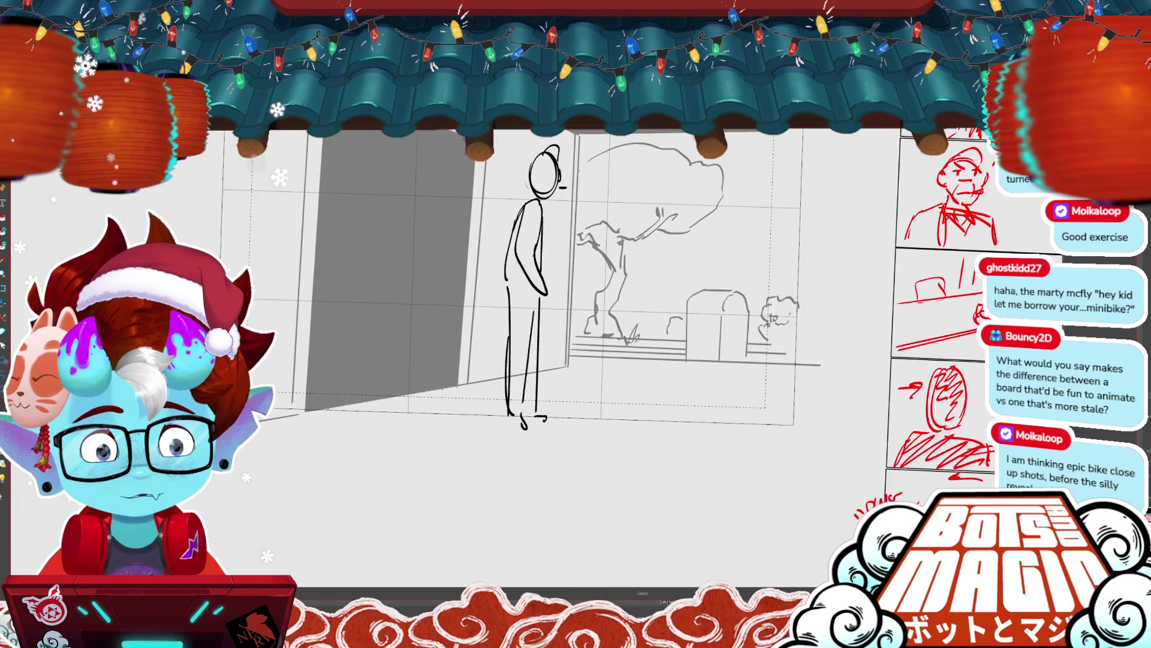
{"action": "key", "text": "Right"}
{"action": "key", "text": "ctrl+a"}
{"action": "key", "text": "Right"}
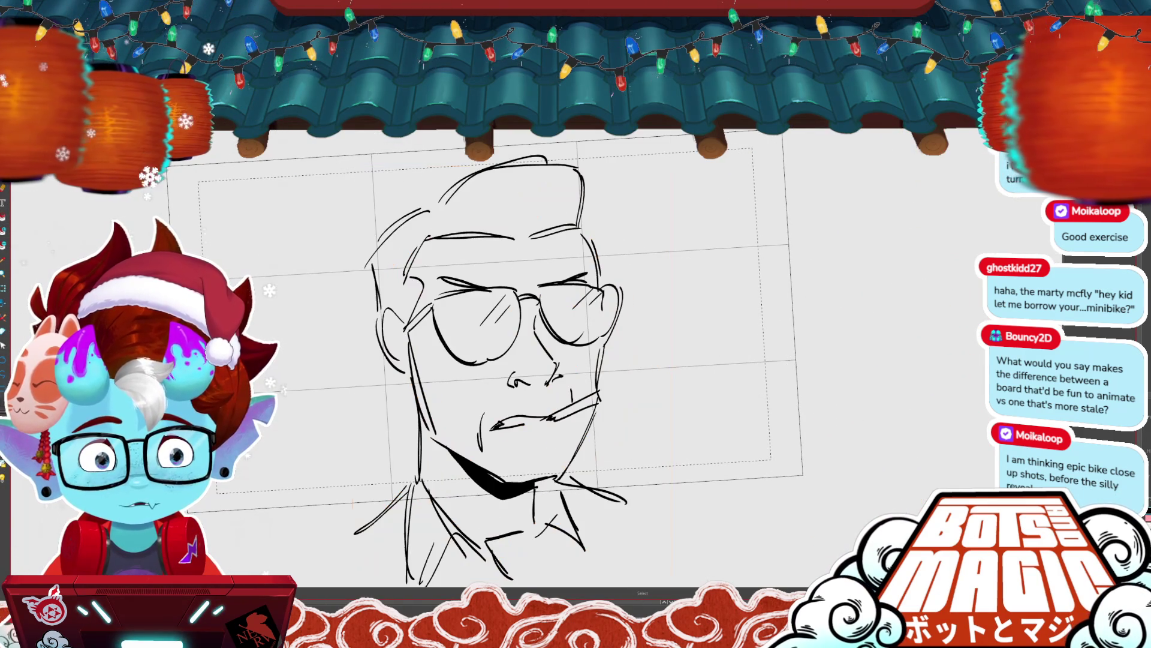
- Draw a curved motion arrow beside the hair and smoke rising from the cigarette
{"action": "left_click_drag", "start_coordinate": [626, 219], "coordinate": [640, 200]}
{"action": "key", "text": "Left"}
{"action": "key", "text": "Right"}
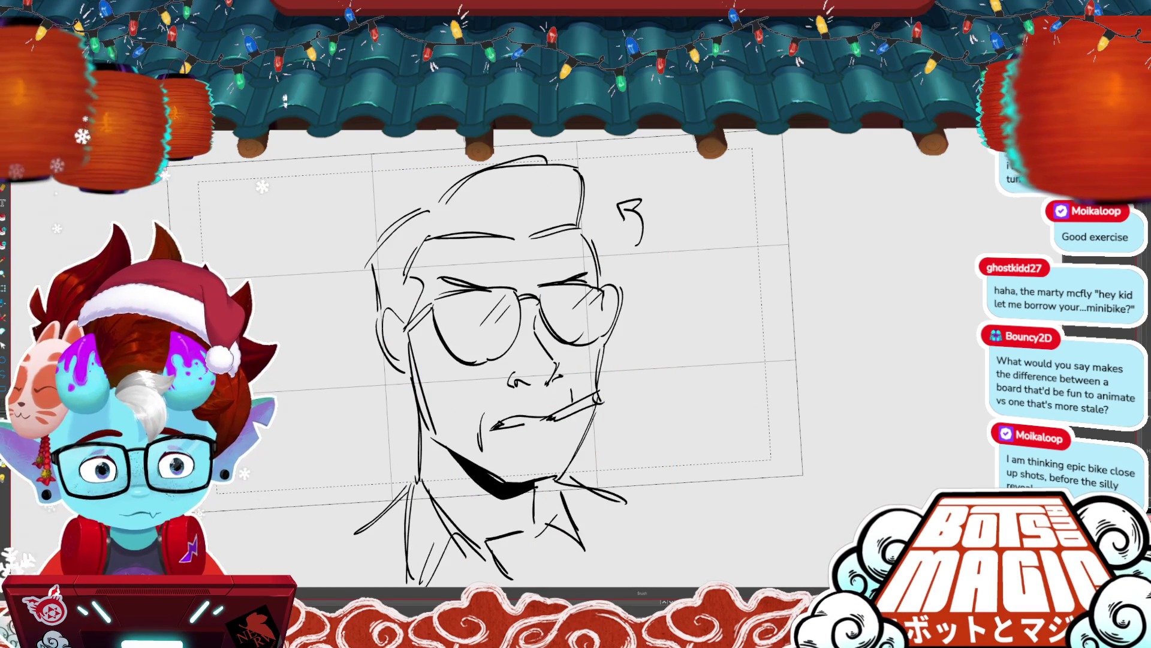
{"action": "left_click_drag", "start_coordinate": [646, 314], "coordinate": [600, 397]}
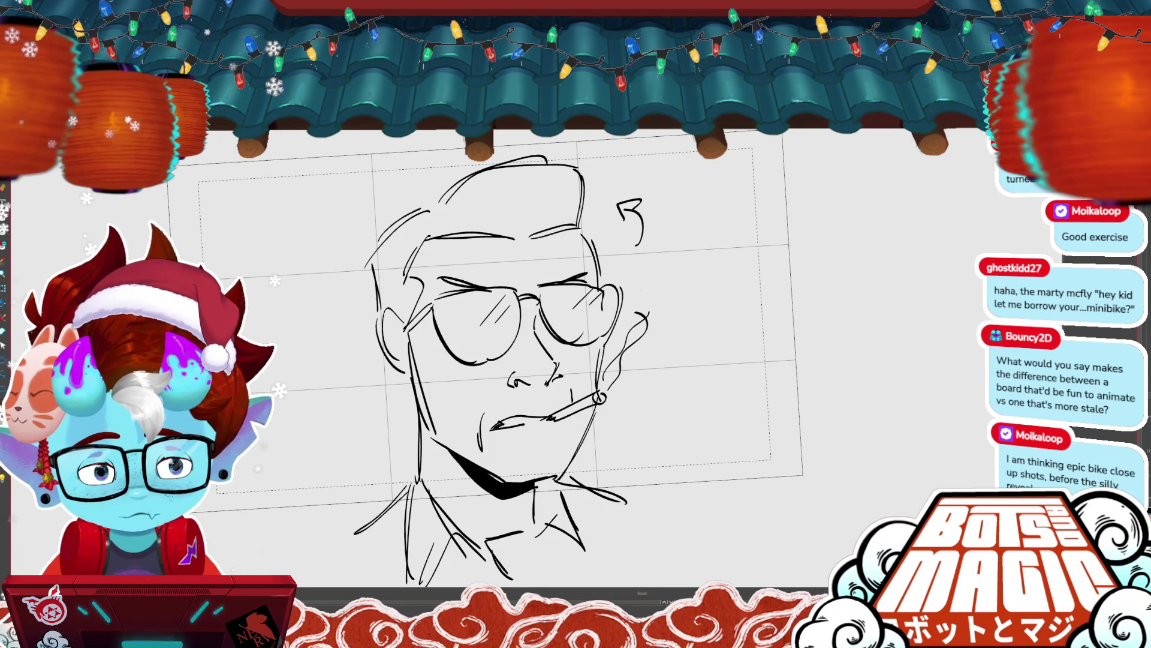
- Zoom out on the panel and advance to a new empty panel
{"action": "key", "text": "minus"}
{"action": "key", "text": "minus"}
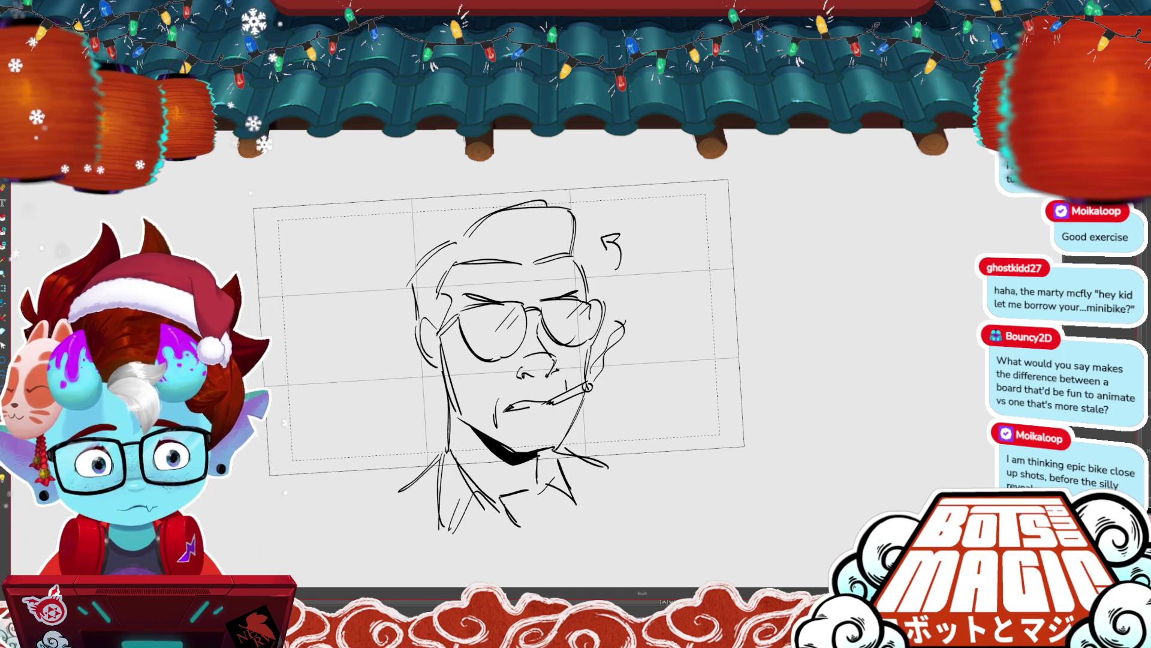
{"action": "key", "text": "minus"}
{"action": "key", "text": "Right"}
{"action": "key", "text": "Left"}
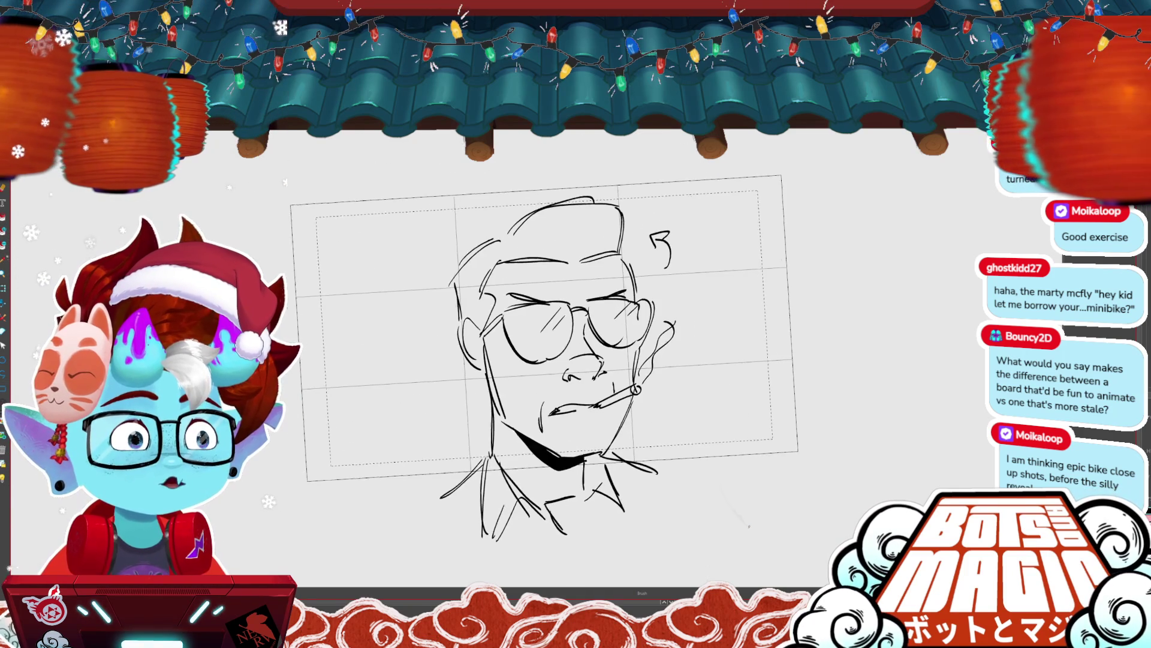
{"action": "key", "text": "Right"}
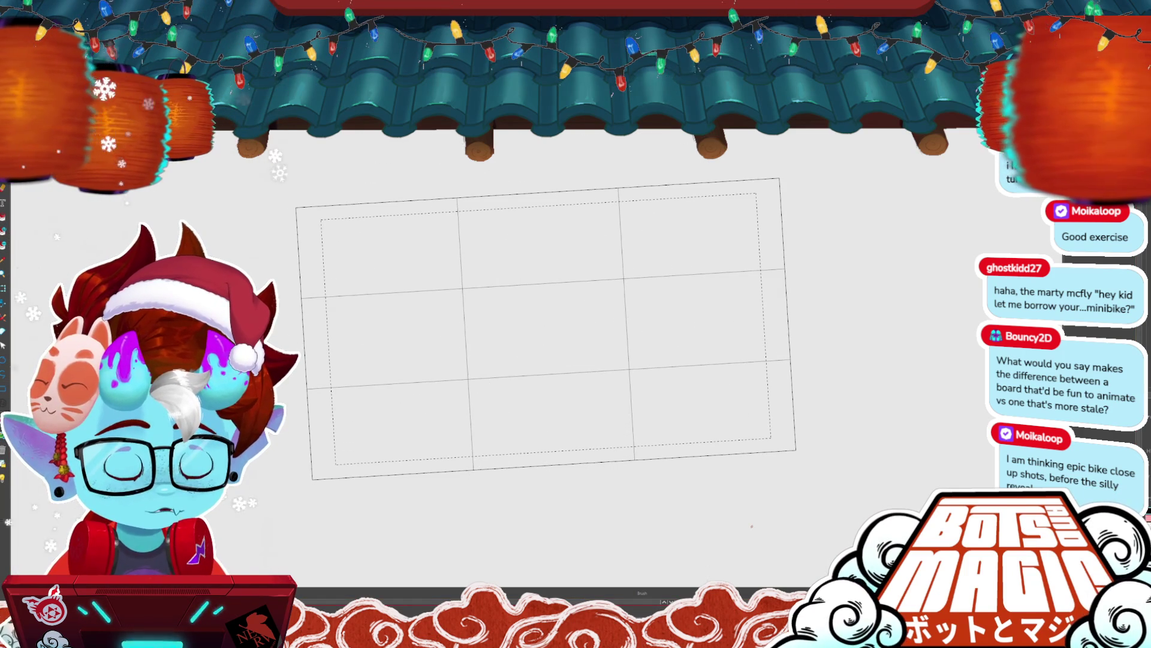
- Draw a long ground line across the panel bottom, then delete it
{"action": "key", "text": "minus"}
{"action": "key", "text": "minus"}
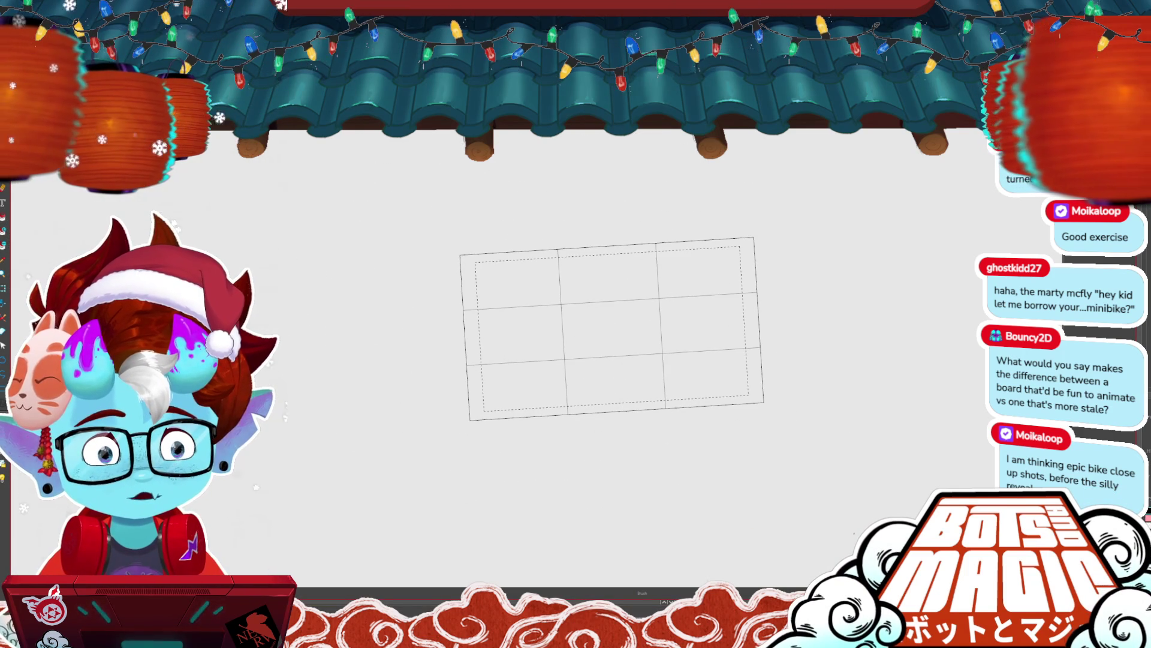
{"action": "left_click_drag", "start_coordinate": [462, 406], "coordinate": [774, 378]}
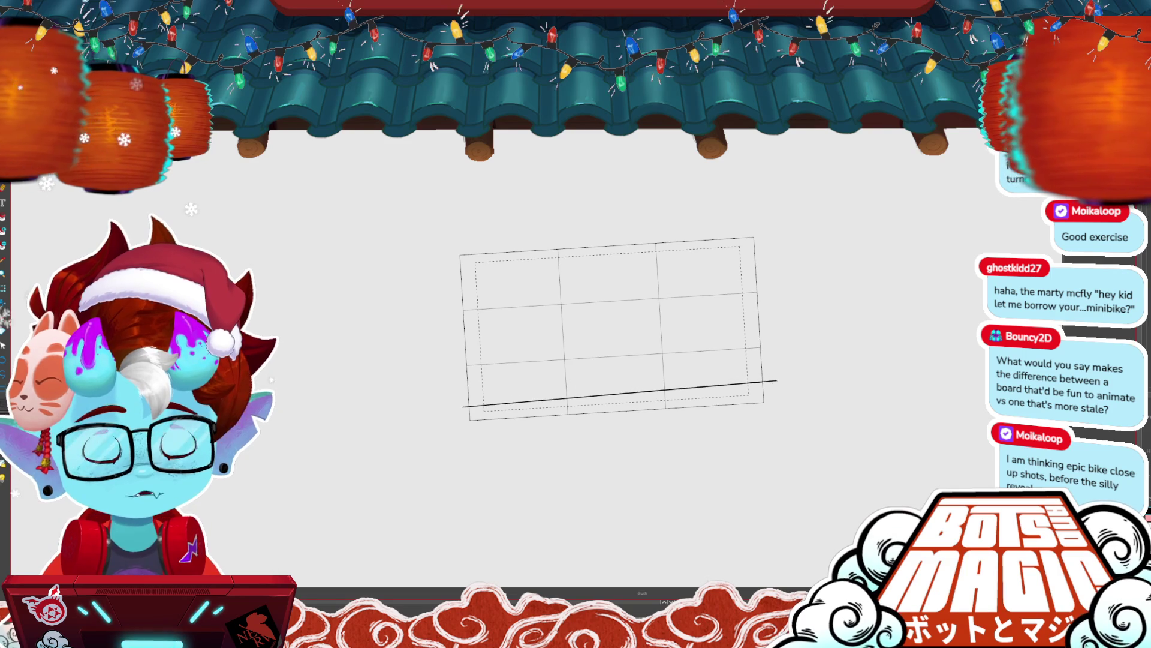
{"action": "key", "text": "alt+s"}
{"action": "key", "text": "ctrl+a"}
{"action": "key", "text": "Delete"}
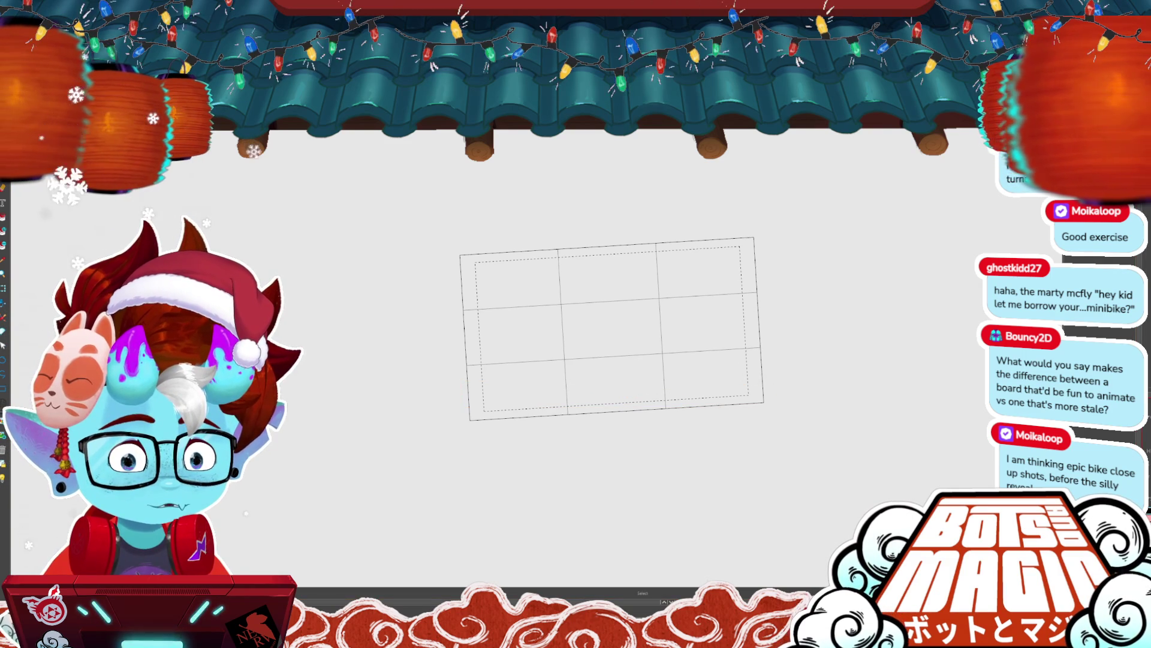
{"action": "key", "text": "b"}
- Draw a long ground line, raise its right end, and add a second slanted line
{"action": "mouse_move", "coordinate": [720, 381]}
{"action": "left_mouse_down"}
{"action": "mouse_move", "coordinate": [785, 383]}
{"action": "mouse_move", "coordinate": [426, 412]}
{"action": "left_mouse_up"}
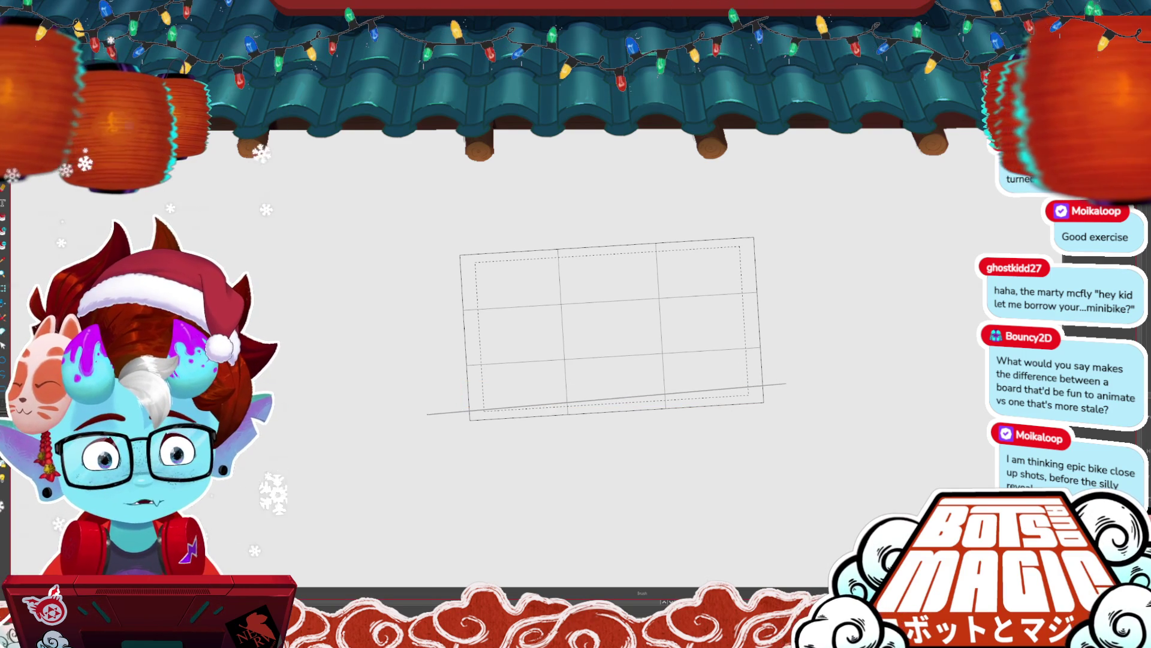
{"action": "key", "text": "alt+s"}
{"action": "key", "text": "ctrl+a"}
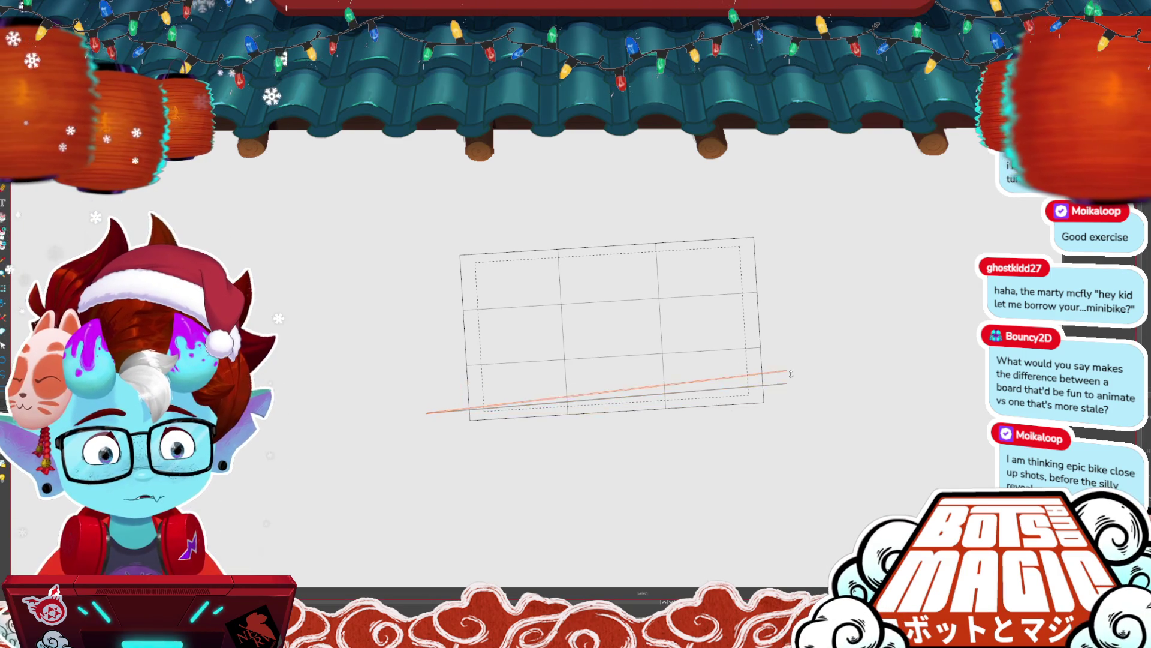
{"action": "left_click_drag", "start_coordinate": [787, 382], "coordinate": [787, 366]}
{"action": "key", "text": "b"}
{"action": "left_click_drag", "start_coordinate": [461, 375], "coordinate": [433, 385]}
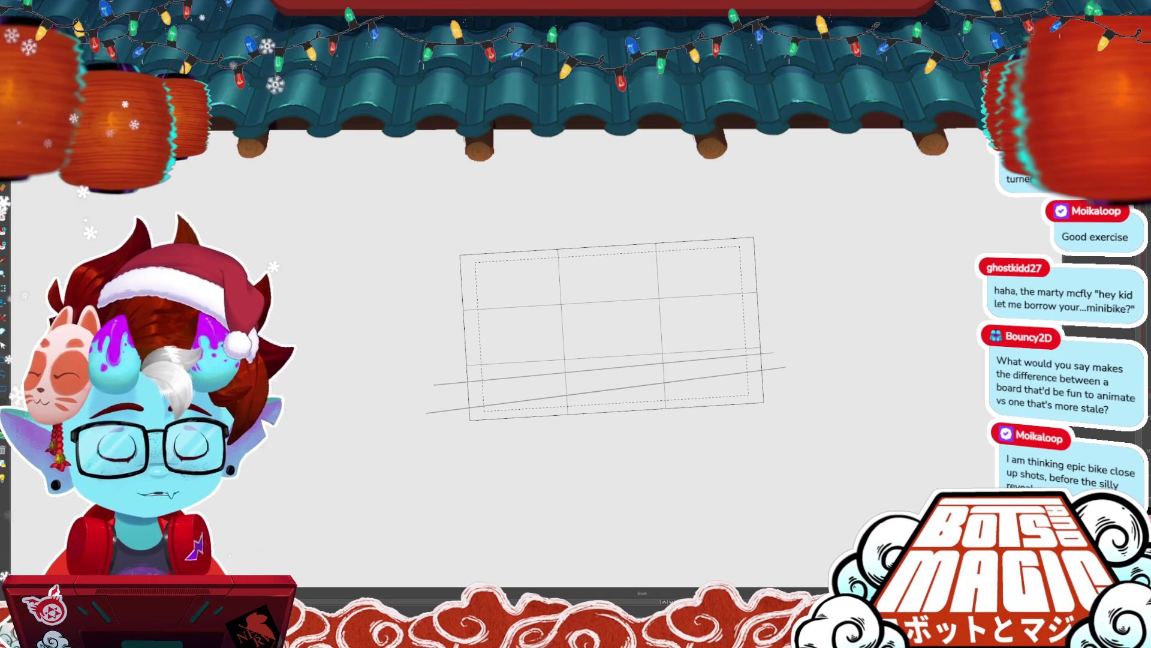
{"action": "left_click", "coordinate": [773, 353]}
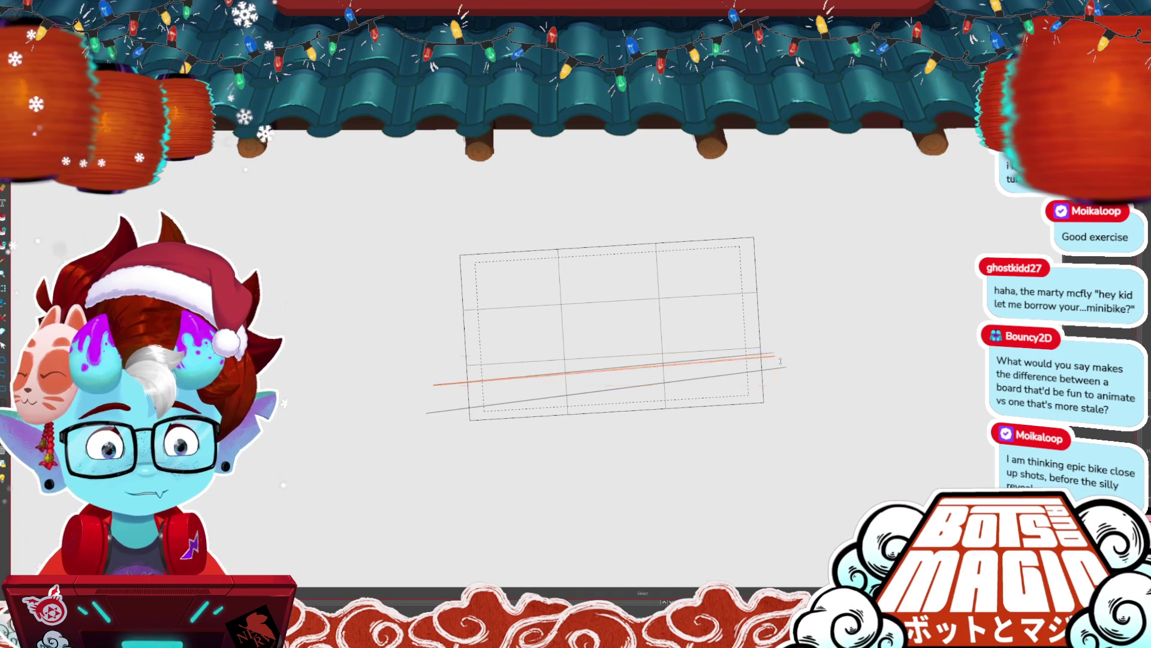
{"action": "left_click", "coordinate": [772, 446]}
{"action": "scroll", "coordinate": [765, 287], "scroll_direction": "up", "scroll_amount": 2}
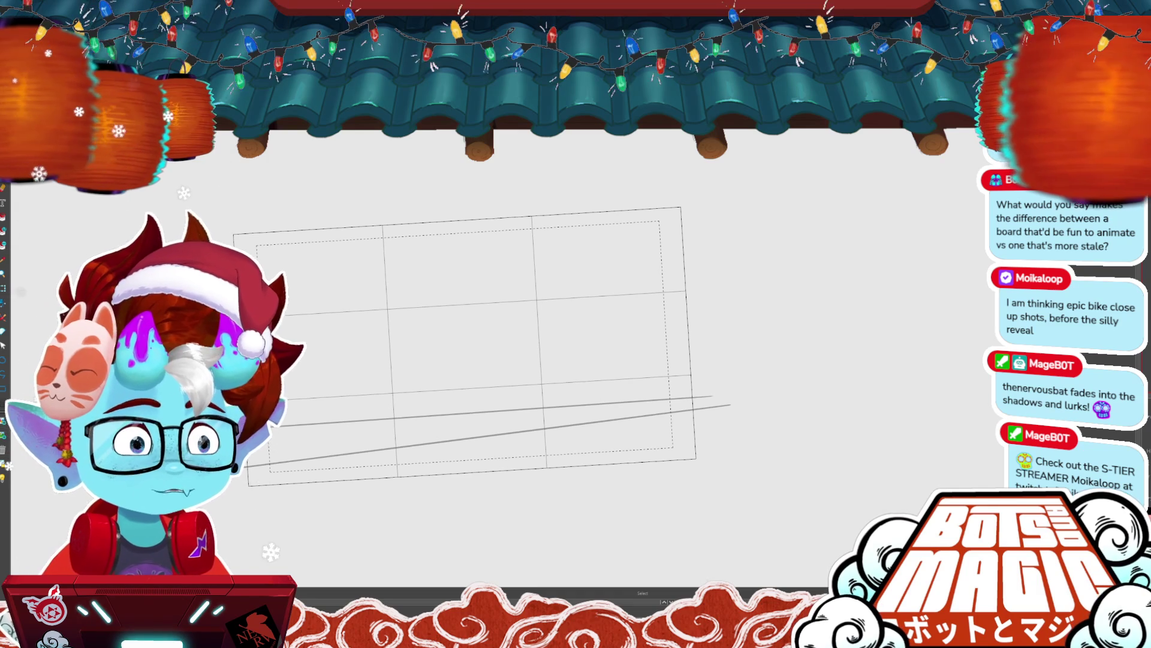
{"action": "left_click_drag", "start_coordinate": [467, 348], "coordinate": [600, 302]}
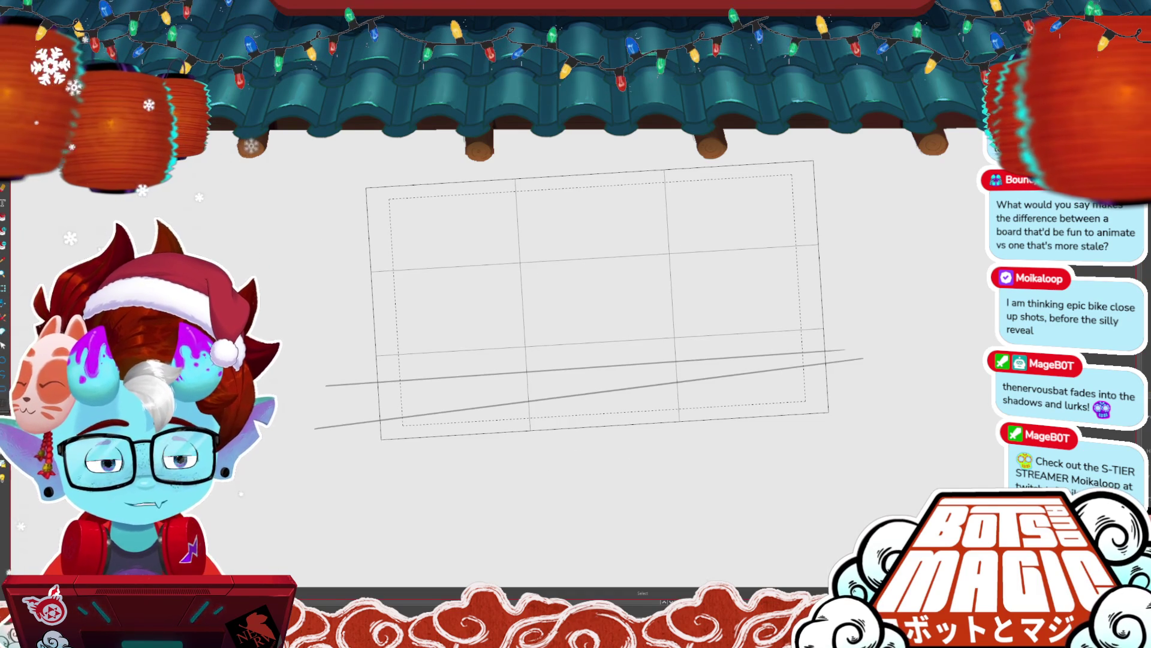
- Brush two more long slanted road lines across the lower part of the panel
{"action": "key", "text": "b"}
{"action": "left_click_drag", "start_coordinate": [836, 349], "coordinate": [360, 380]}
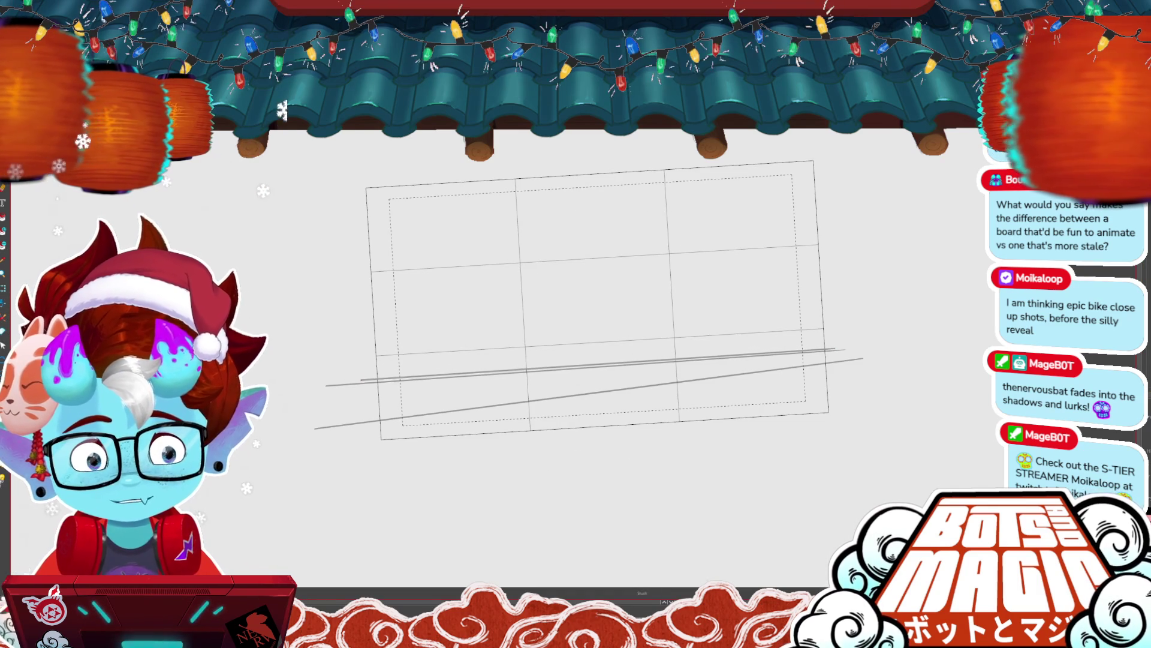
{"action": "scroll", "coordinate": [664, 524], "scroll_direction": "up", "scroll_amount": 2}
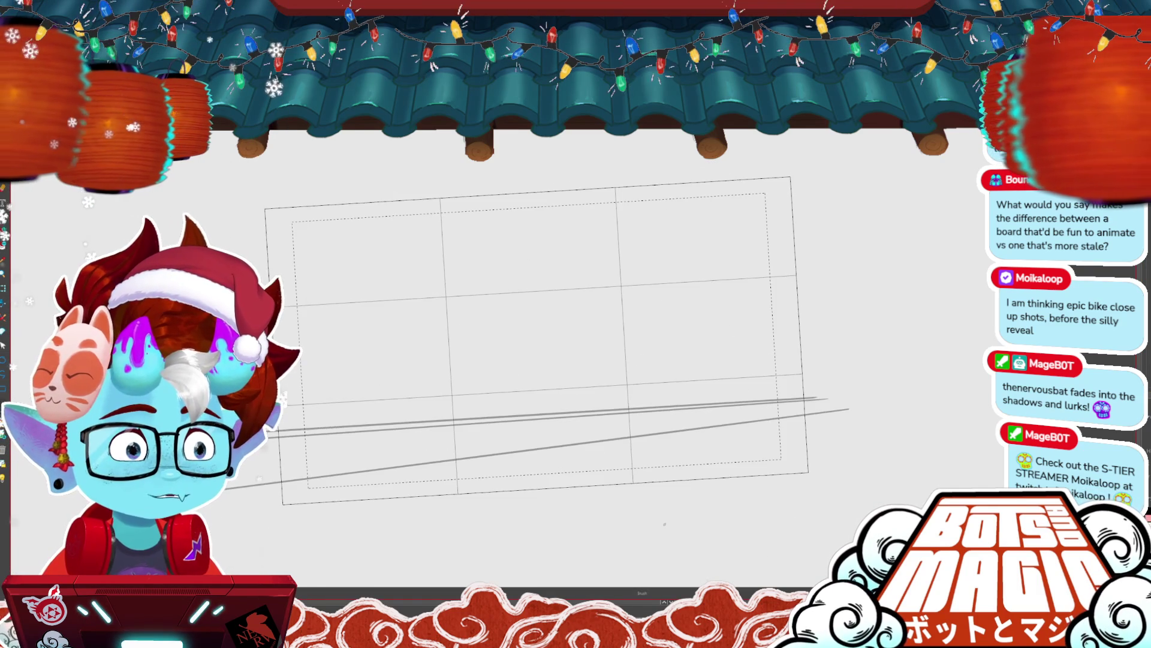
{"action": "scroll", "coordinate": [664, 524], "scroll_direction": "down", "scroll_amount": 2}
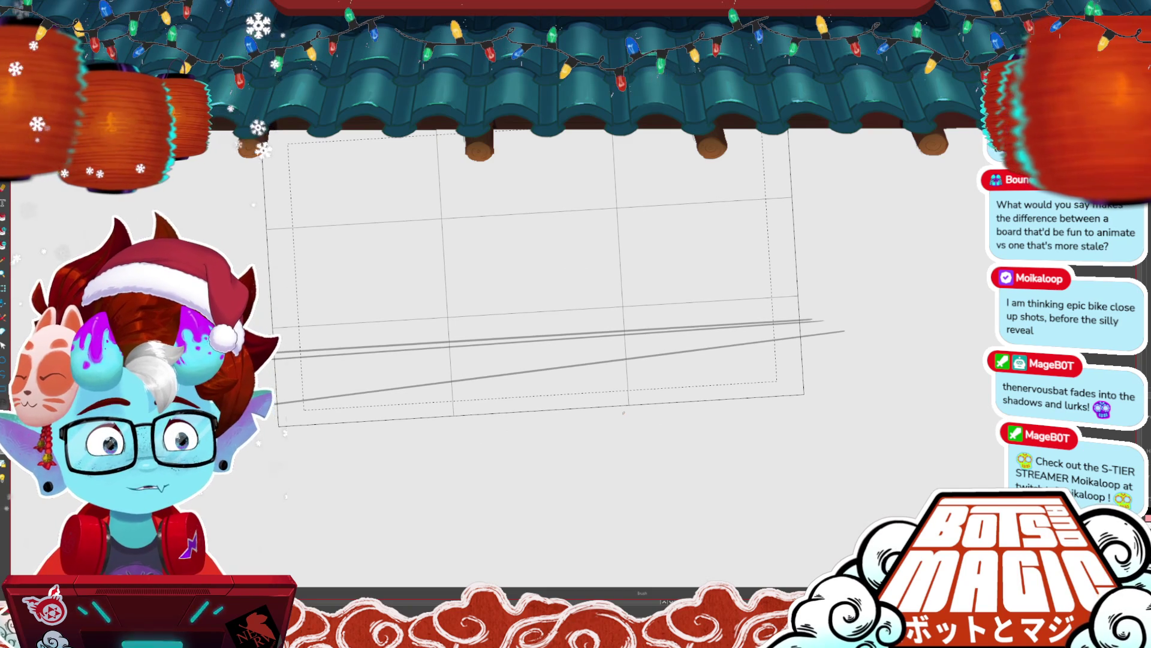
{"action": "left_click_drag", "start_coordinate": [846, 334], "coordinate": [269, 414]}
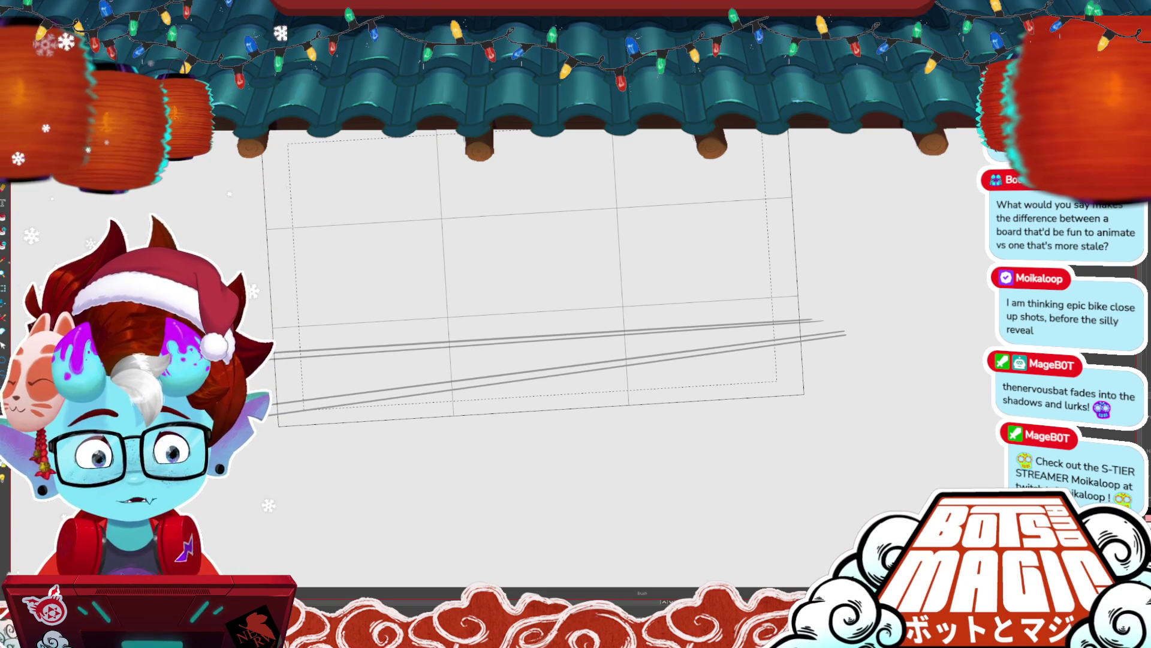
- Select the upper doubled road line and remove it, keeping only the lower pair
{"action": "key", "text": "alt+s"}
{"action": "left_click", "coordinate": [822, 321]}
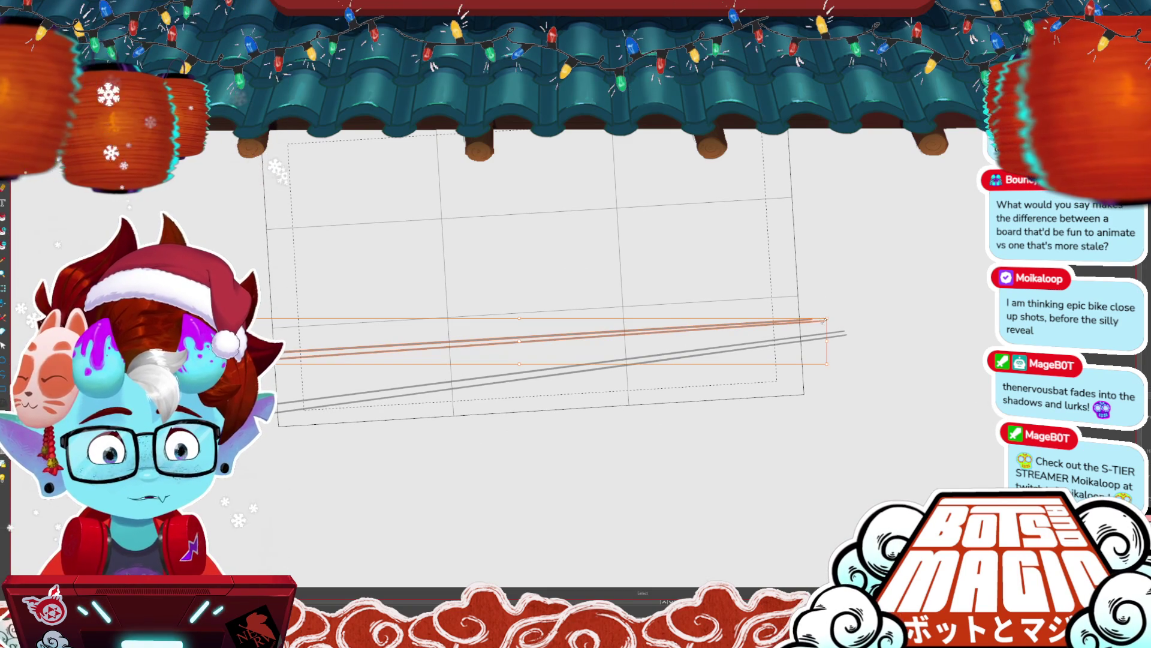
{"action": "left_click", "coordinate": [864, 290]}
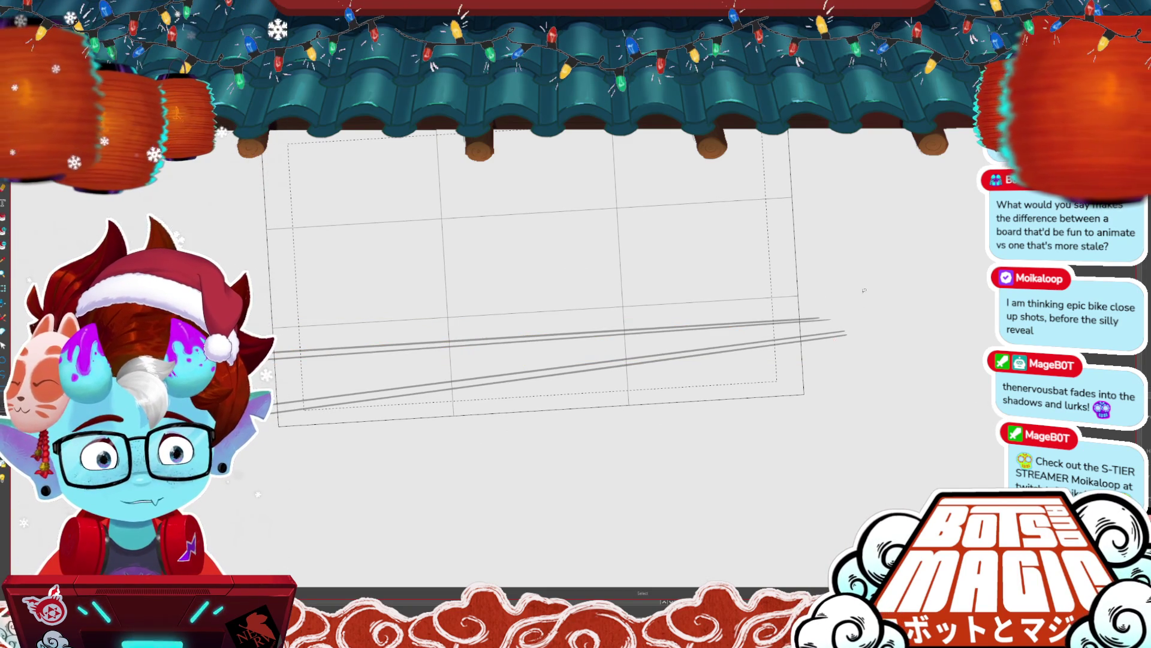
{"action": "scroll", "coordinate": [630, 377], "scroll_direction": "down", "scroll_amount": 4}
{"action": "left_click", "coordinate": [755, 359]}
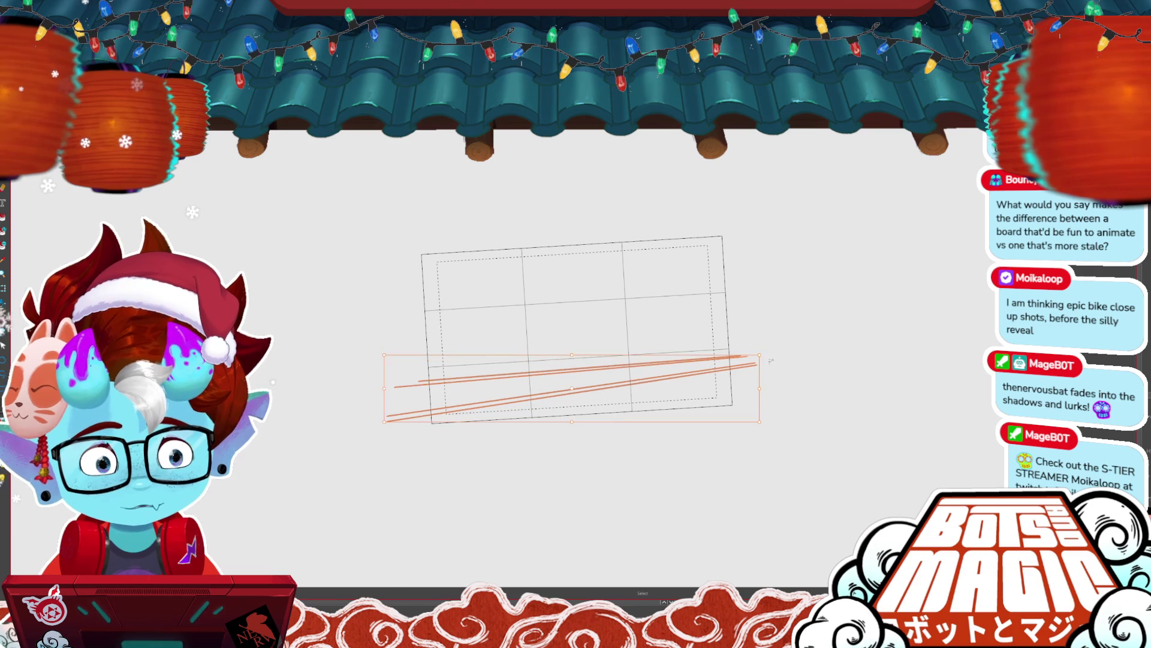
{"action": "left_click", "coordinate": [771, 360]}
{"action": "key", "text": "ctrl+z"}
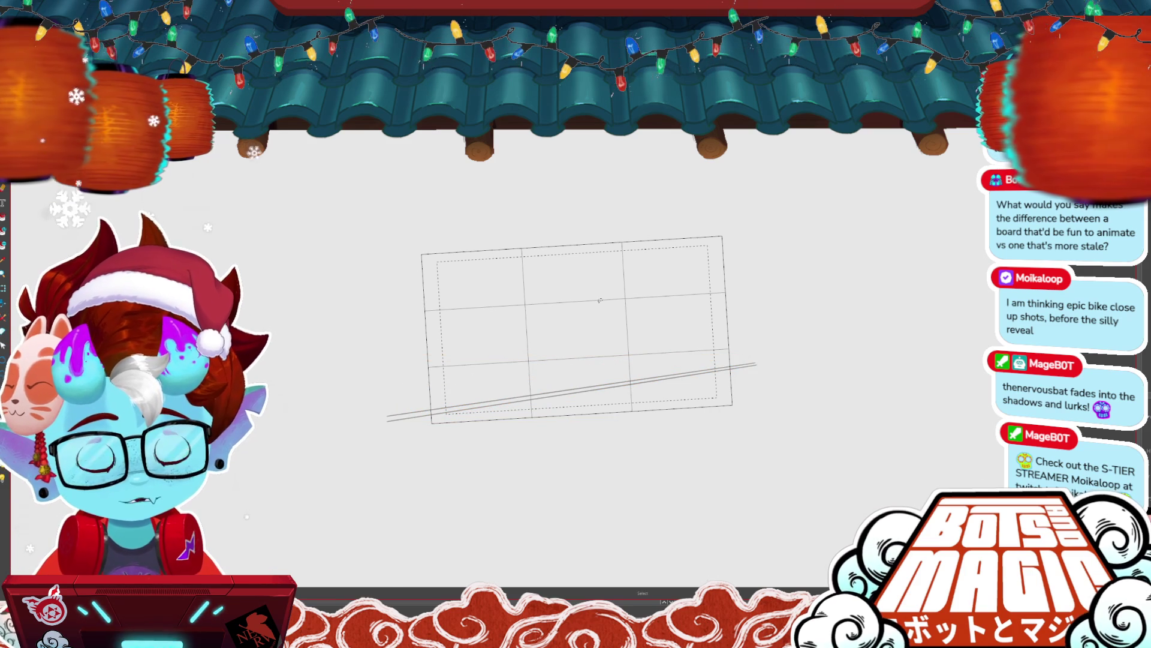
- Undo a stray short stroke near the centre and rotate the view back to level
{"action": "key", "text": "b"}
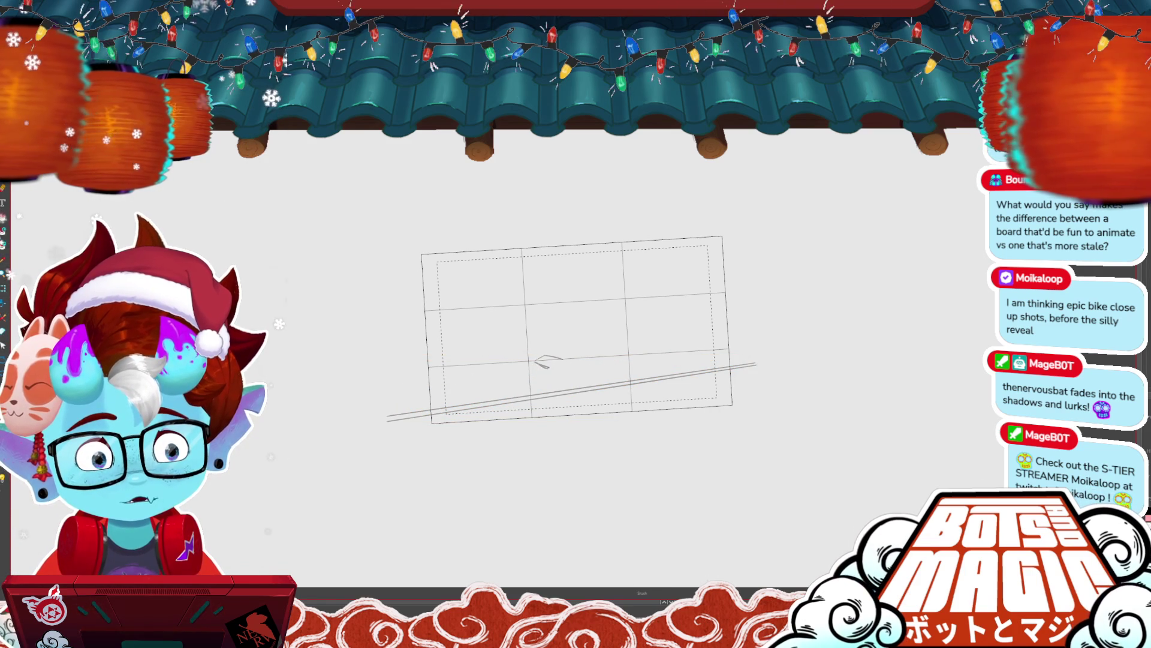
{"action": "left_click_drag", "start_coordinate": [534, 363], "coordinate": [563, 358]}
{"action": "key", "text": "ctrl+z"}
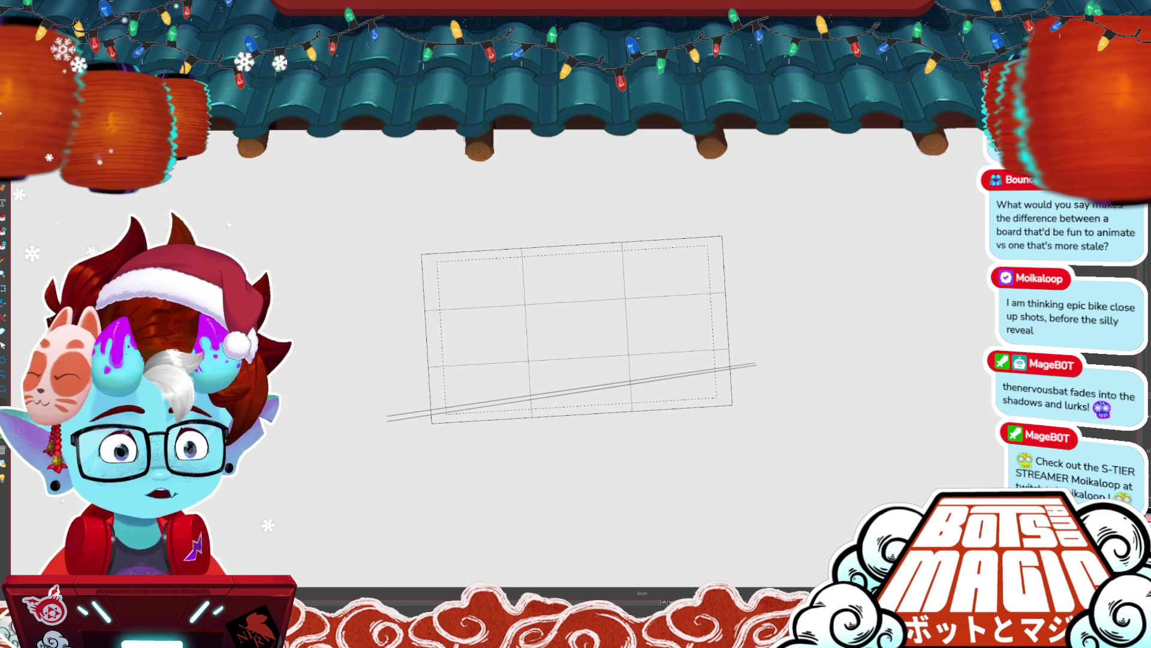
{"action": "key", "text": "ctrl+0"}
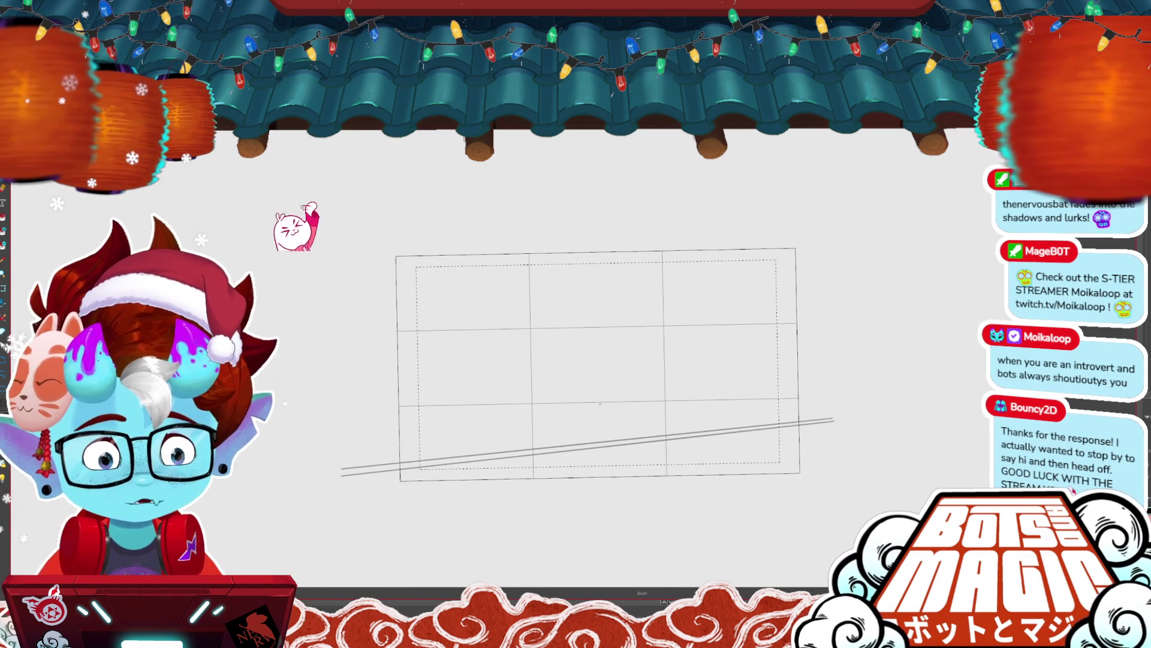
- Sketch two wheel ovals on the road, a spoke, and a frame line joining them
{"action": "mouse_move", "coordinate": [562, 392]}
{"action": "left_mouse_down"}
{"action": "mouse_move", "coordinate": [579, 390]}
{"action": "mouse_move", "coordinate": [561, 398]}
{"action": "left_mouse_up"}
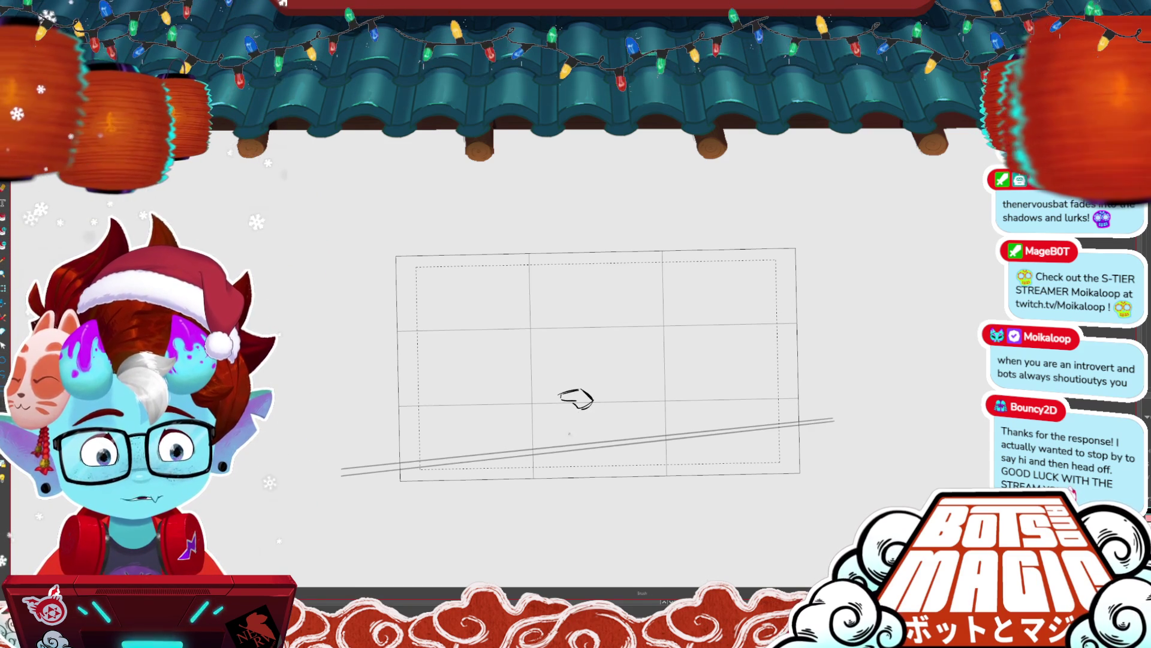
{"action": "mouse_move", "coordinate": [577, 416]}
{"action": "left_mouse_down"}
{"action": "mouse_move", "coordinate": [590, 425]}
{"action": "mouse_move", "coordinate": [570, 420]}
{"action": "left_mouse_up"}
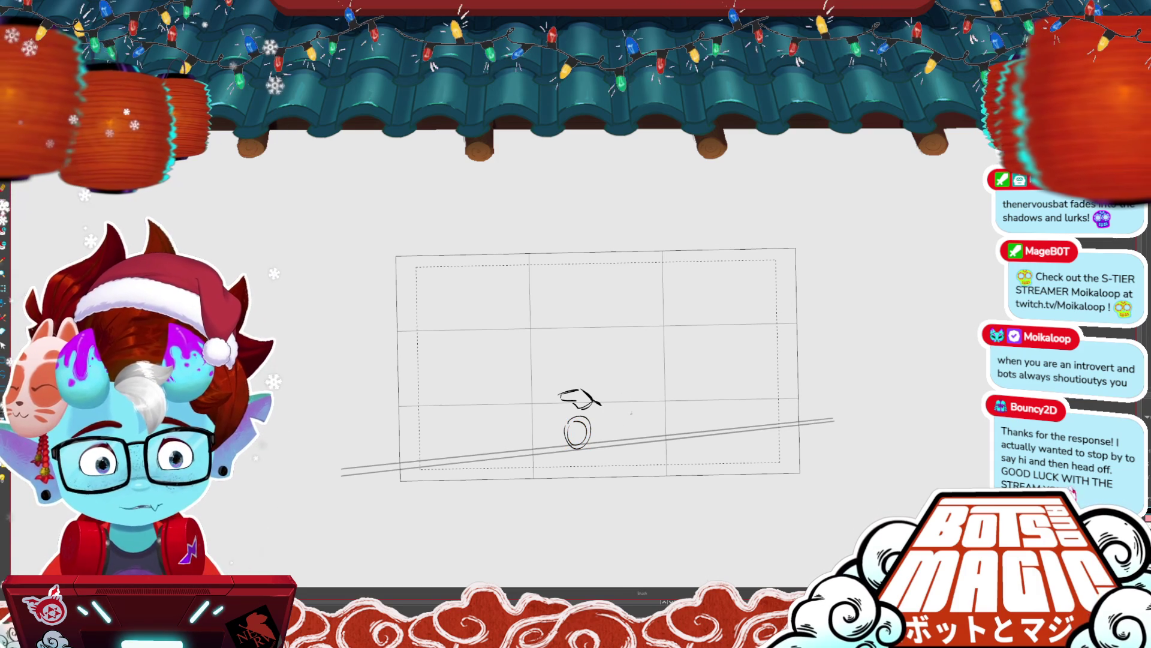
{"action": "left_click_drag", "start_coordinate": [643, 412], "coordinate": [635, 416]}
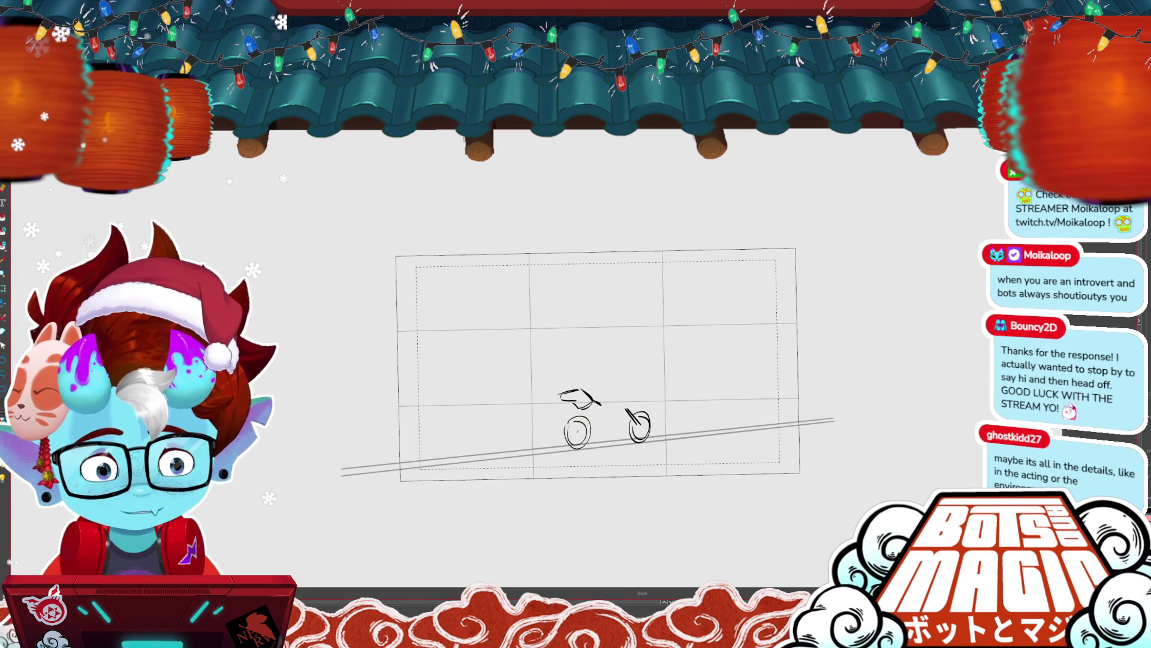
{"action": "left_click_drag", "start_coordinate": [568, 441], "coordinate": [591, 415]}
{"action": "mouse_move", "coordinate": [578, 406]}
{"action": "left_mouse_down"}
{"action": "mouse_move", "coordinate": [621, 415]}
{"action": "mouse_move", "coordinate": [621, 403]}
{"action": "left_mouse_up"}
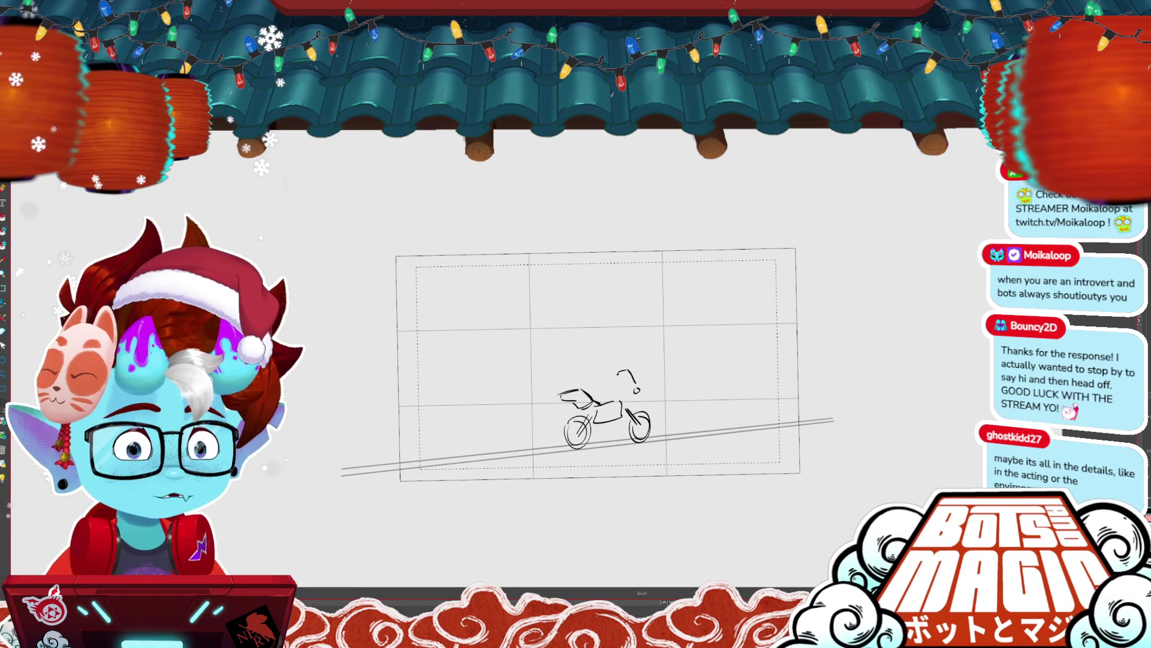
{"action": "scroll", "coordinate": [587, 360], "scroll_direction": "down", "scroll_amount": 3}
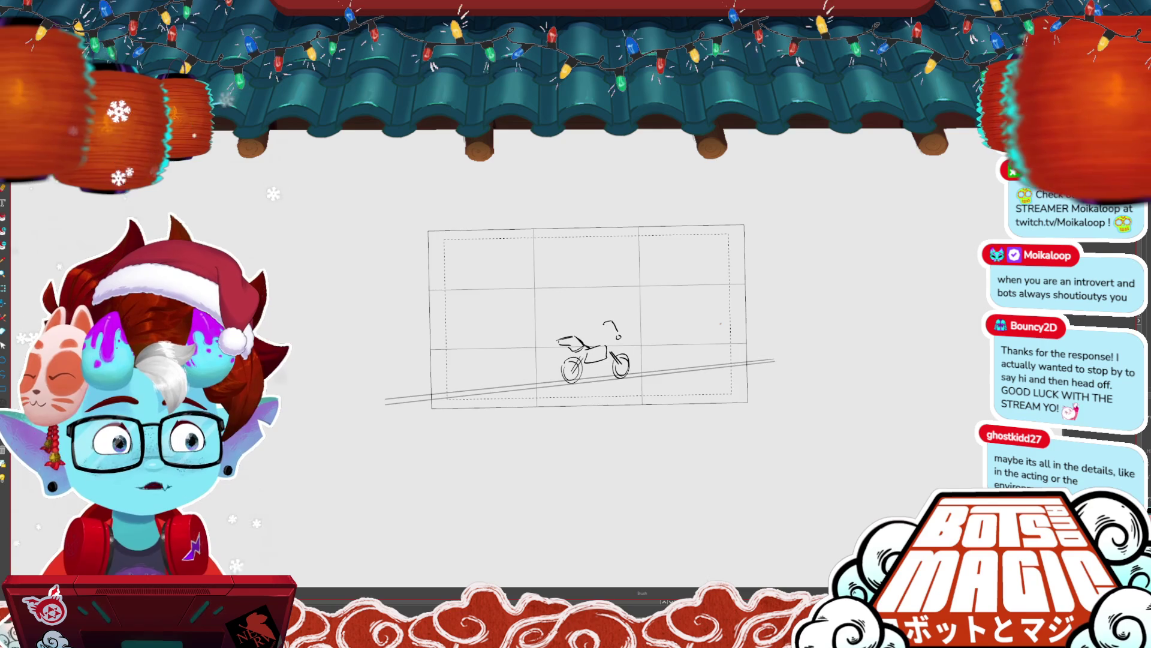
{"action": "scroll", "coordinate": [572, 284], "scroll_direction": "up", "scroll_amount": 2}
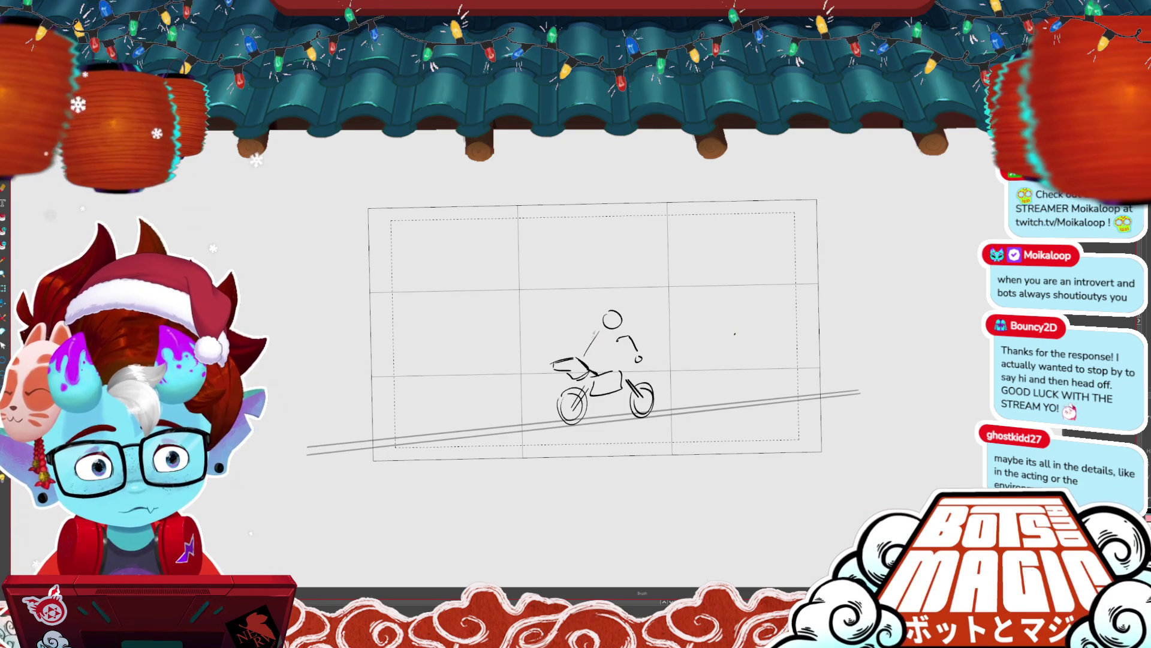
- Refine the rider's arm to the handlebar, the leg, and the front wheel and fork
{"action": "left_click_drag", "start_coordinate": [606, 330], "coordinate": [641, 351]}
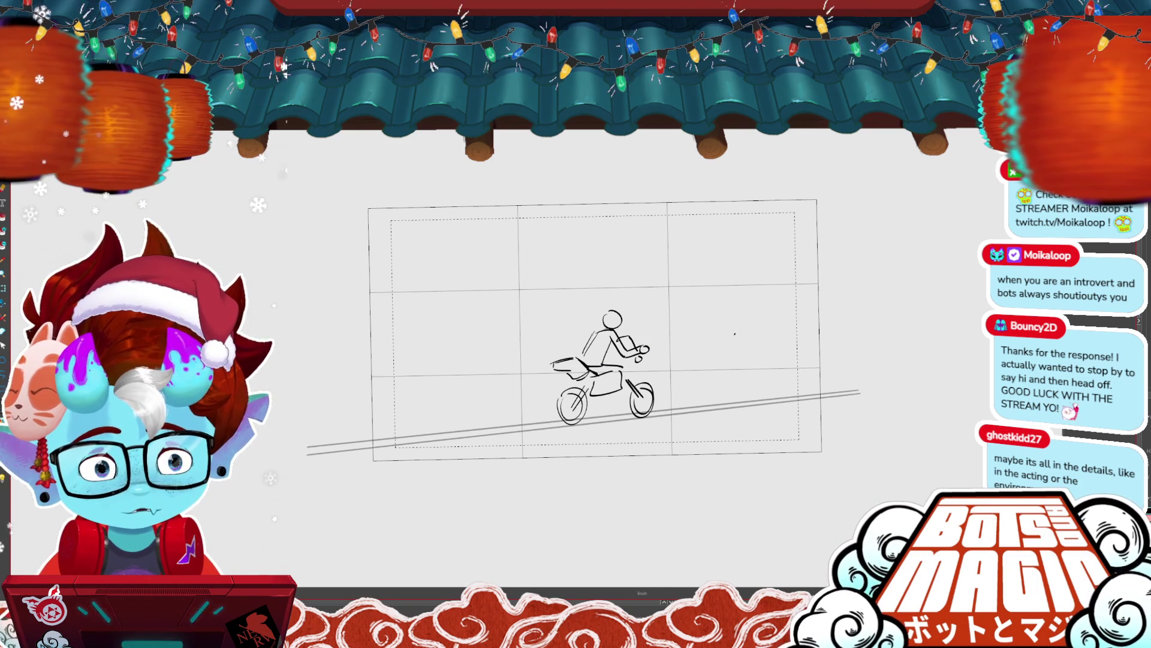
{"action": "mouse_move", "coordinate": [626, 367]}
{"action": "left_mouse_down"}
{"action": "mouse_move", "coordinate": [604, 394]}
{"action": "mouse_move", "coordinate": [619, 399]}
{"action": "left_mouse_up"}
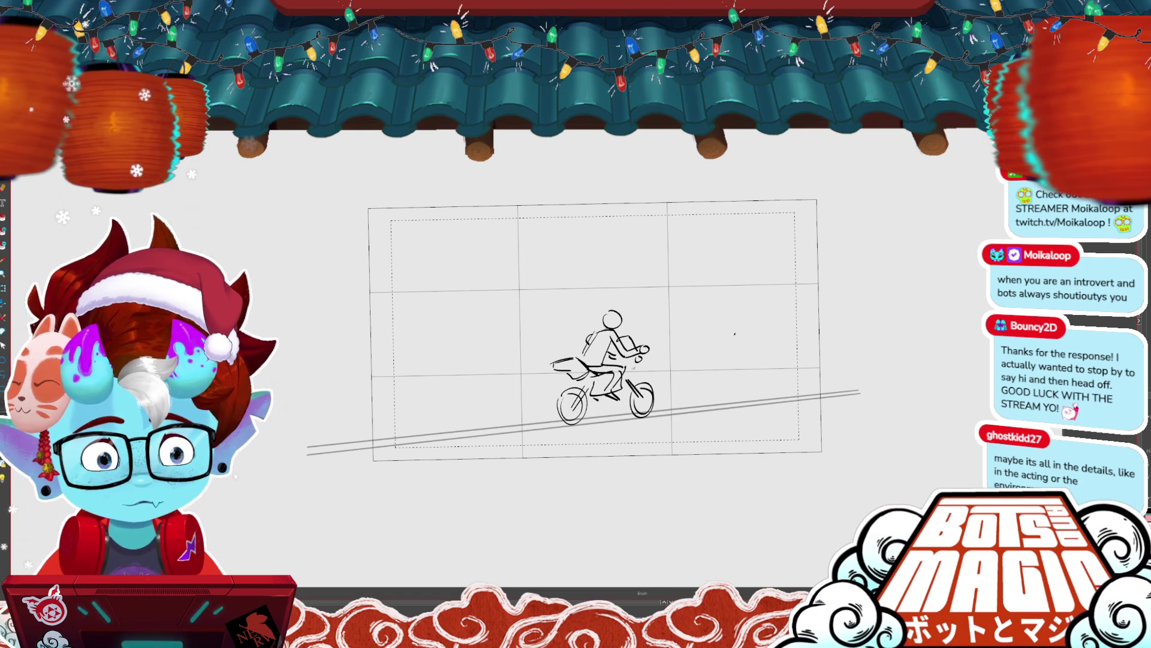
{"action": "left_click_drag", "start_coordinate": [629, 379], "coordinate": [645, 400]}
{"action": "key", "text": "Return"}
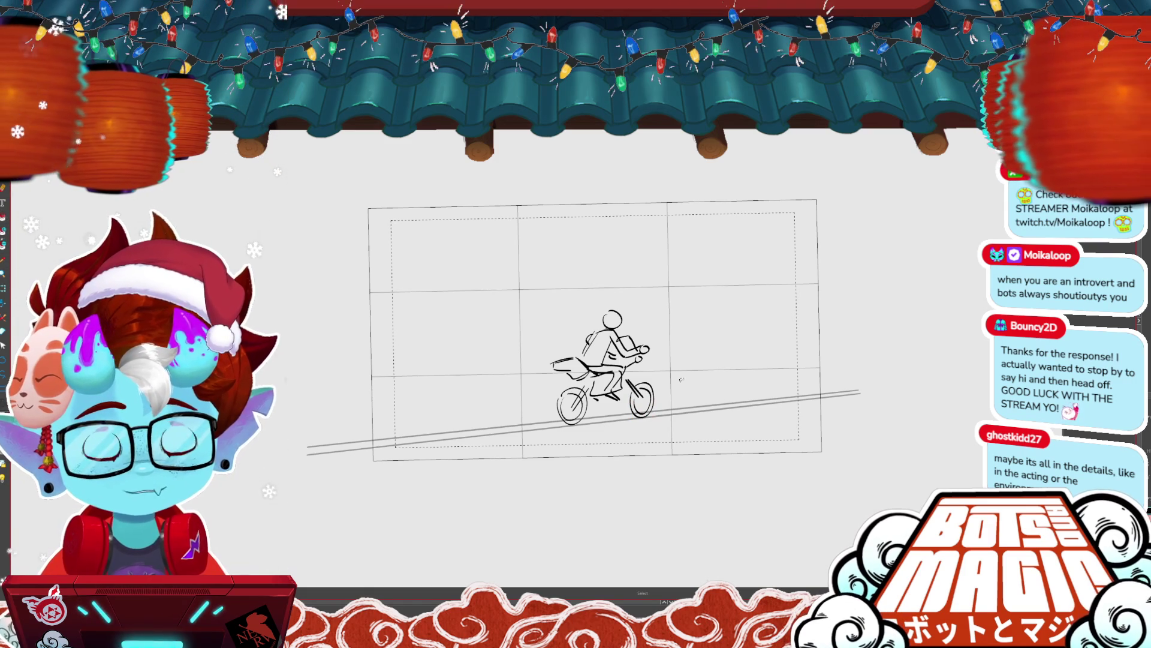
- Rotate and zoom the view to check the bike, then move to the next panel
{"action": "scroll", "coordinate": [681, 379], "scroll_direction": "up", "scroll_amount": 3}
{"action": "key", "text": "asciicircum"}
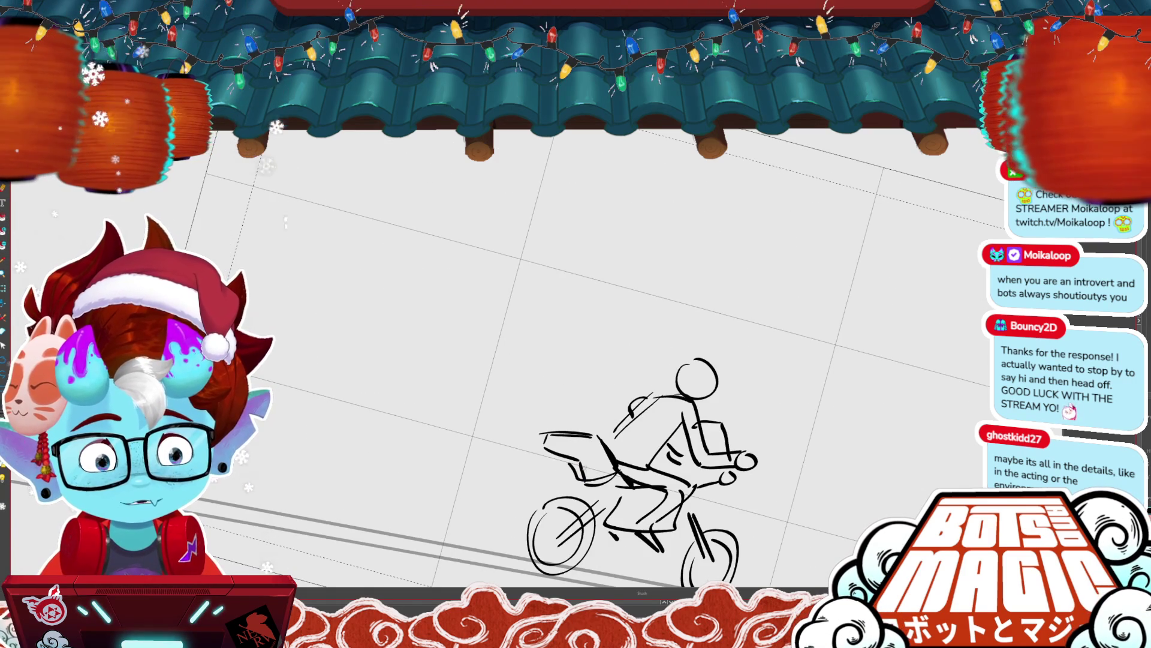
{"action": "scroll", "coordinate": [726, 340], "scroll_direction": "up", "scroll_amount": 2}
{"action": "scroll", "coordinate": [781, 281], "scroll_direction": "down", "scroll_amount": 1}
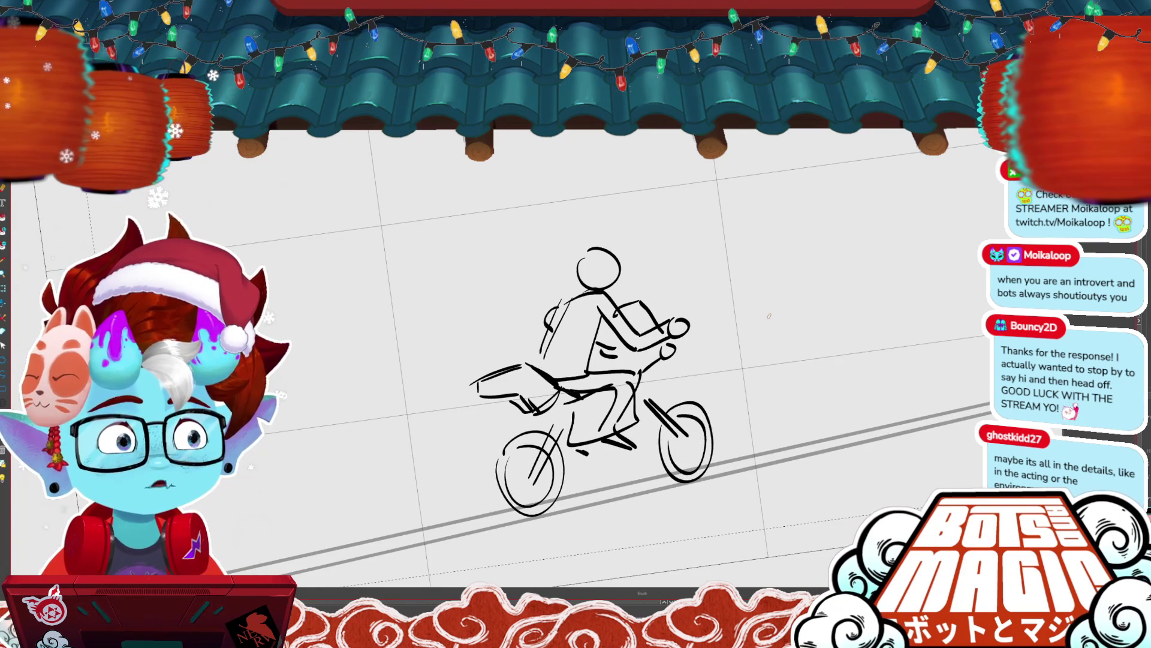
{"action": "key", "text": "minus"}
{"action": "scroll", "coordinate": [751, 345], "scroll_direction": "down", "scroll_amount": 2}
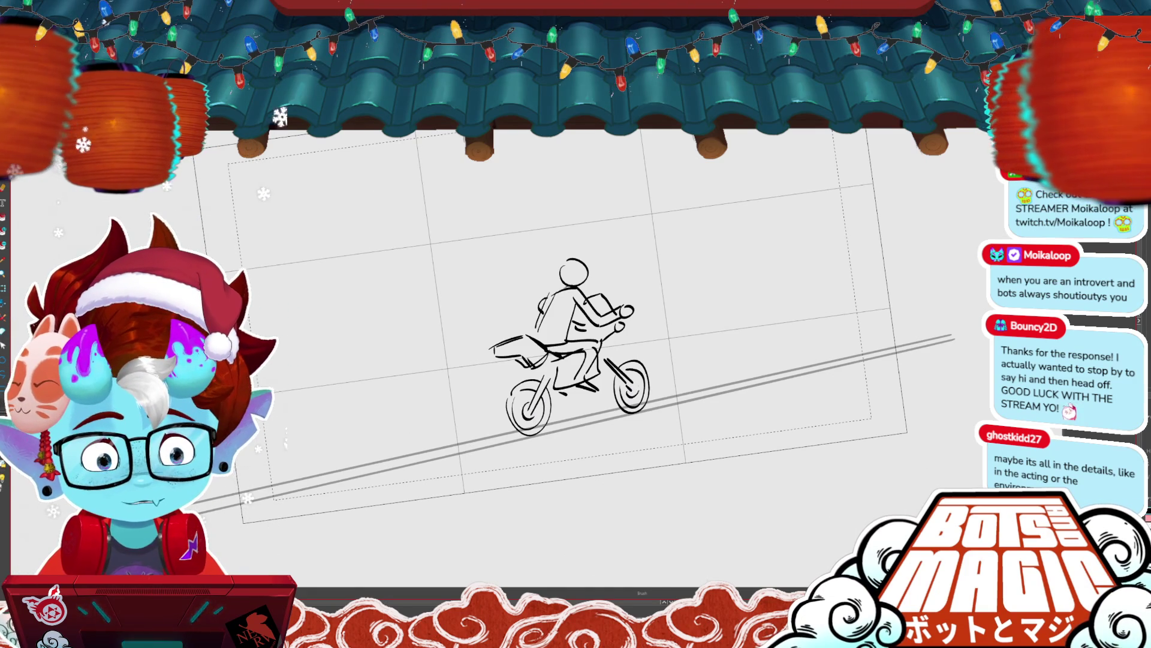
{"action": "key", "text": "ctrl+Tab"}
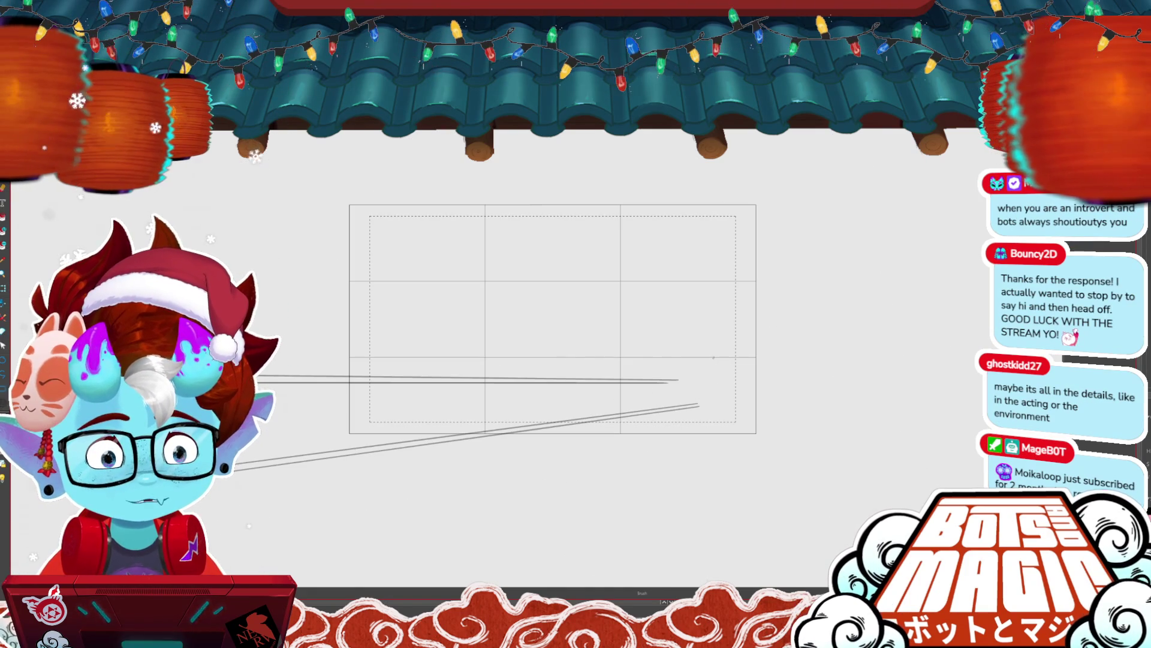
- Sketch a tiny rider with a motion line near the road's end, undoing a stray stroke
{"action": "mouse_move", "coordinate": [713, 348]}
{"action": "left_mouse_down"}
{"action": "mouse_move", "coordinate": [723, 351]}
{"action": "mouse_move", "coordinate": [711, 370]}
{"action": "mouse_move", "coordinate": [726, 374]}
{"action": "left_mouse_up"}
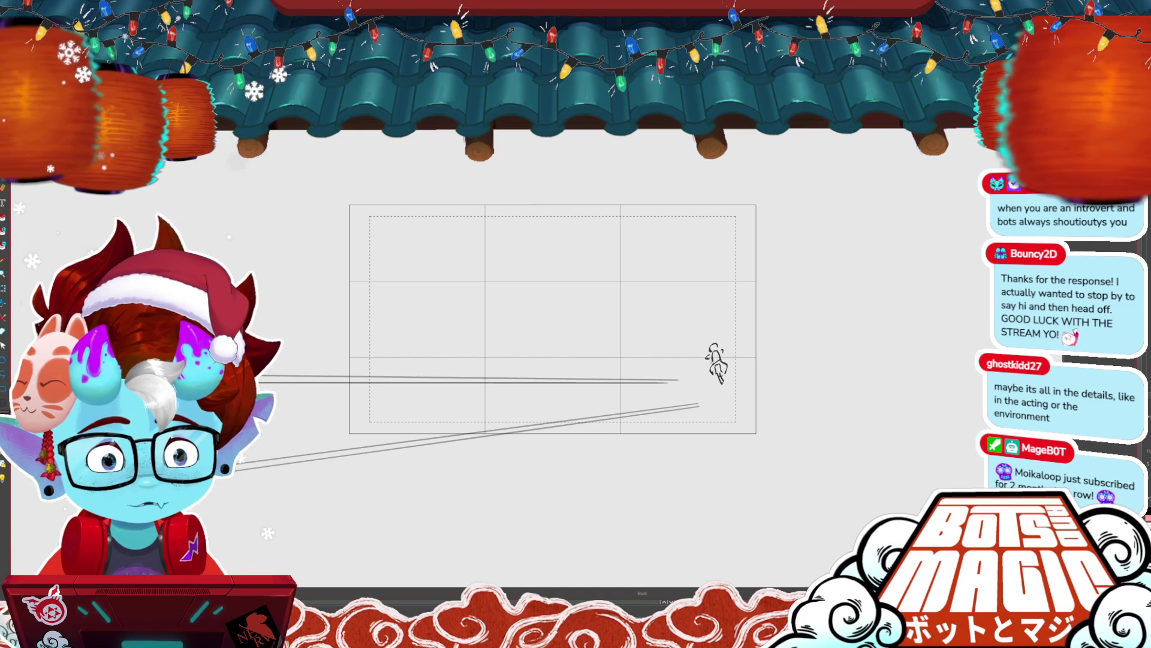
{"action": "left_click_drag", "start_coordinate": [694, 333], "coordinate": [714, 330]}
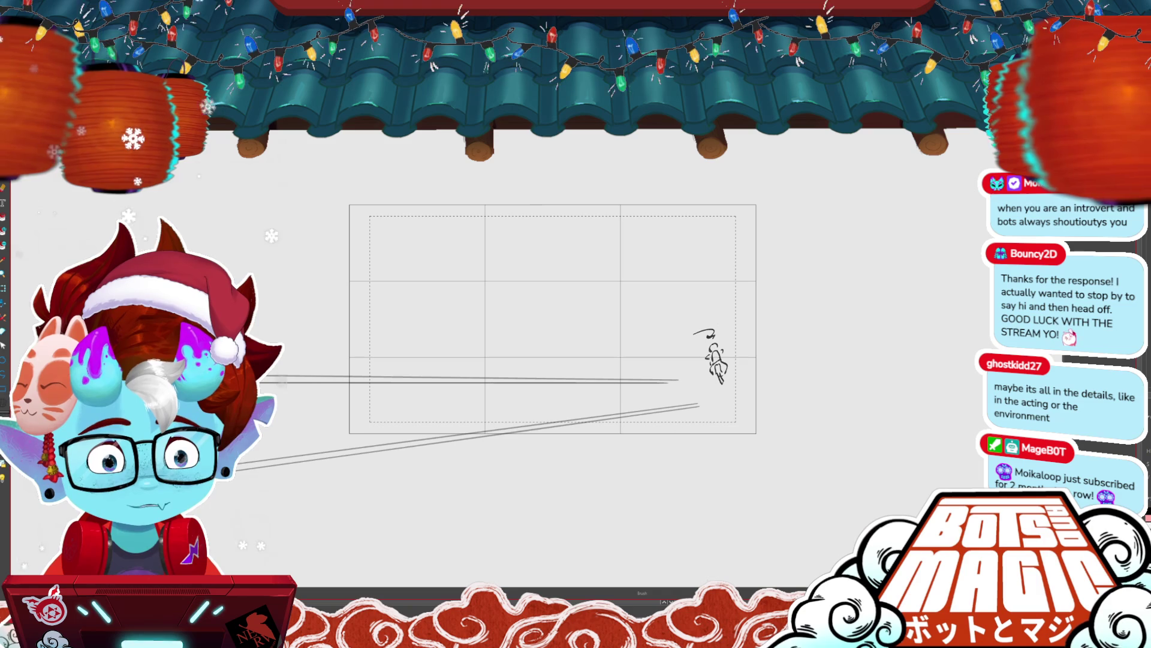
{"action": "key", "text": "ctrl+z"}
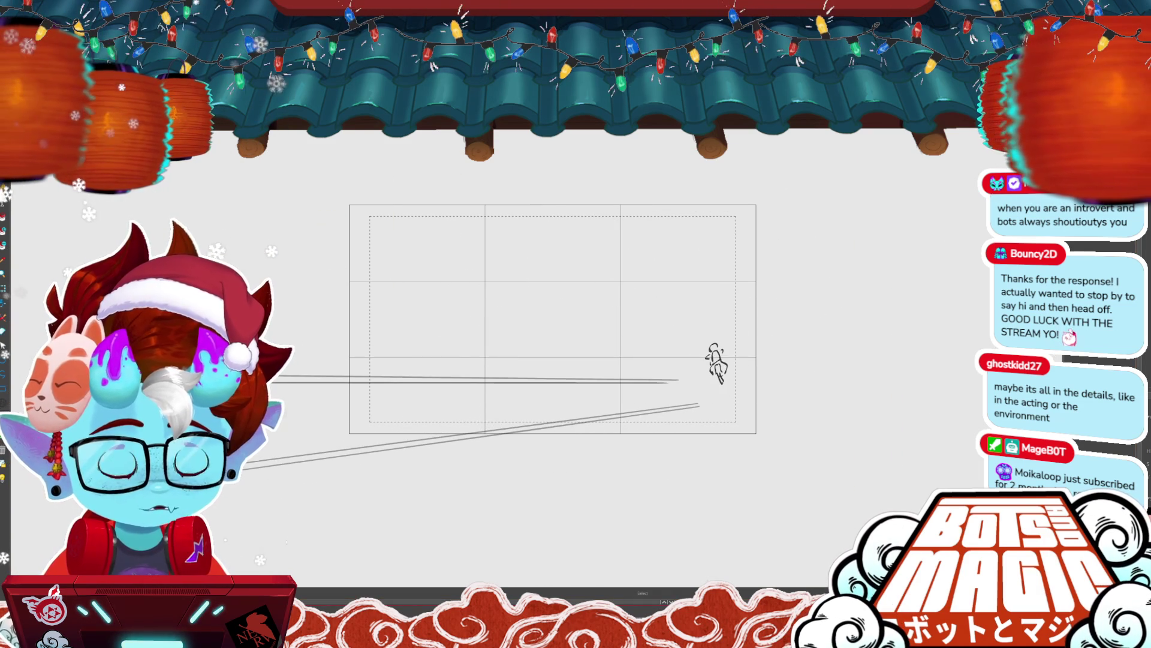
{"action": "left_click_drag", "start_coordinate": [756, 360], "coordinate": [735, 391]}
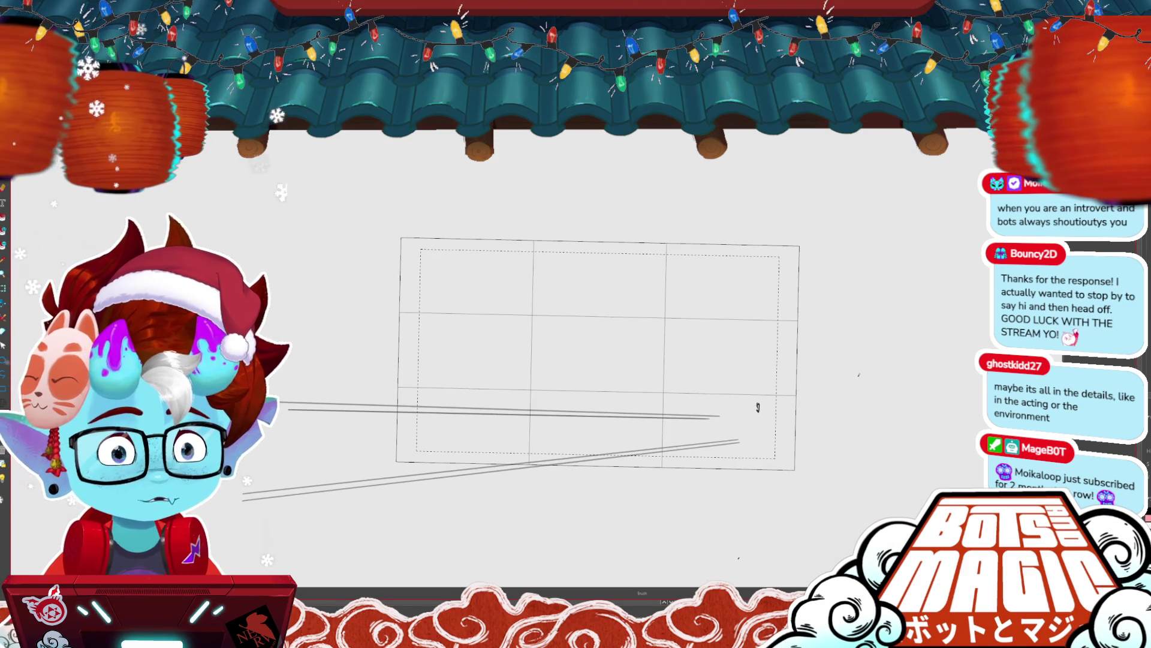
{"action": "mouse_move", "coordinate": [432, 275]}
{"action": "left_mouse_down"}
{"action": "mouse_move", "coordinate": [429, 386]}
{"action": "mouse_move", "coordinate": [405, 316]}
{"action": "left_mouse_up"}
{"action": "left_click_drag", "start_coordinate": [411, 414], "coordinate": [469, 445]}
{"action": "left_click_drag", "start_coordinate": [396, 410], "coordinate": [456, 440]}
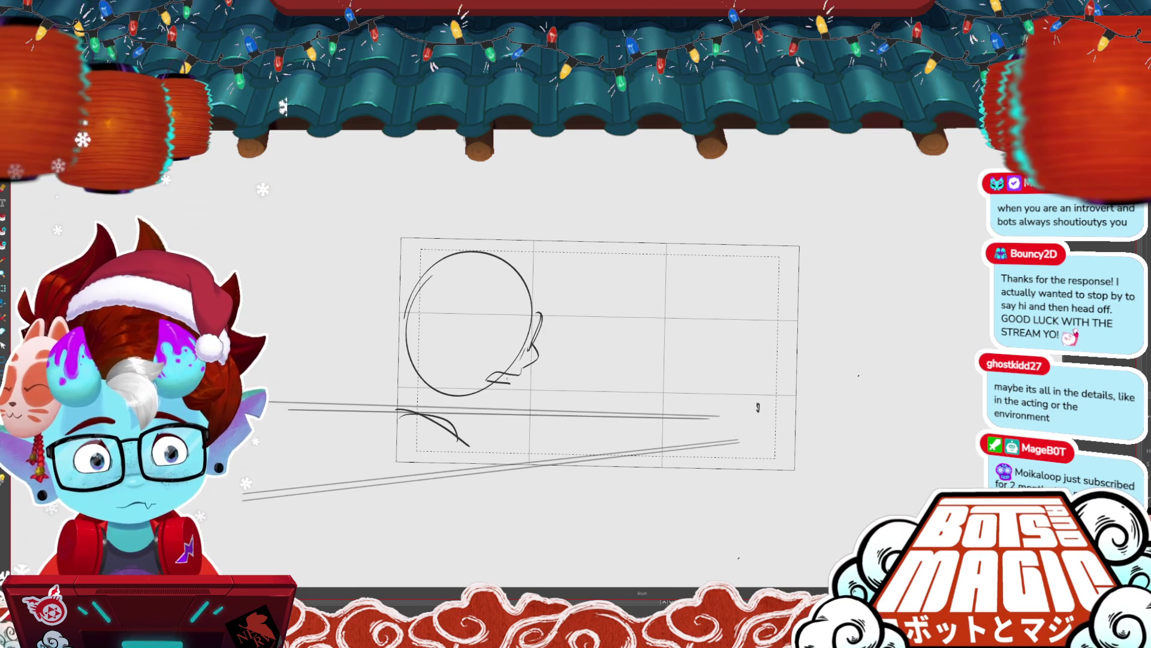
{"action": "left_click_drag", "start_coordinate": [520, 379], "coordinate": [545, 378]}
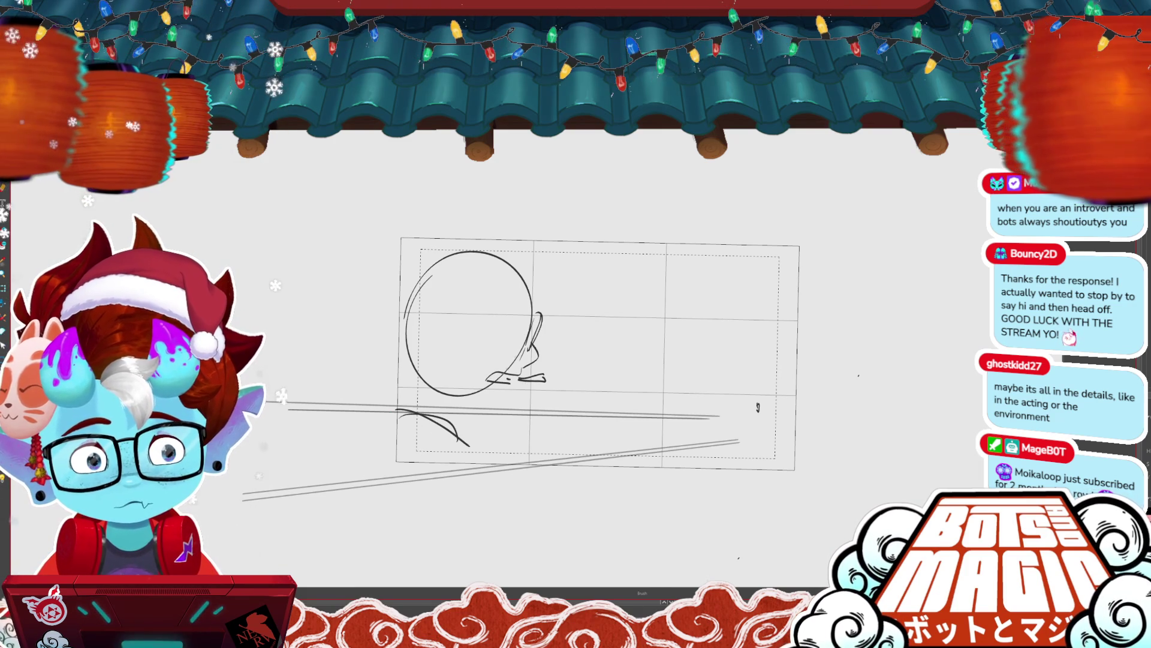
{"action": "left_click_drag", "start_coordinate": [510, 391], "coordinate": [463, 397]}
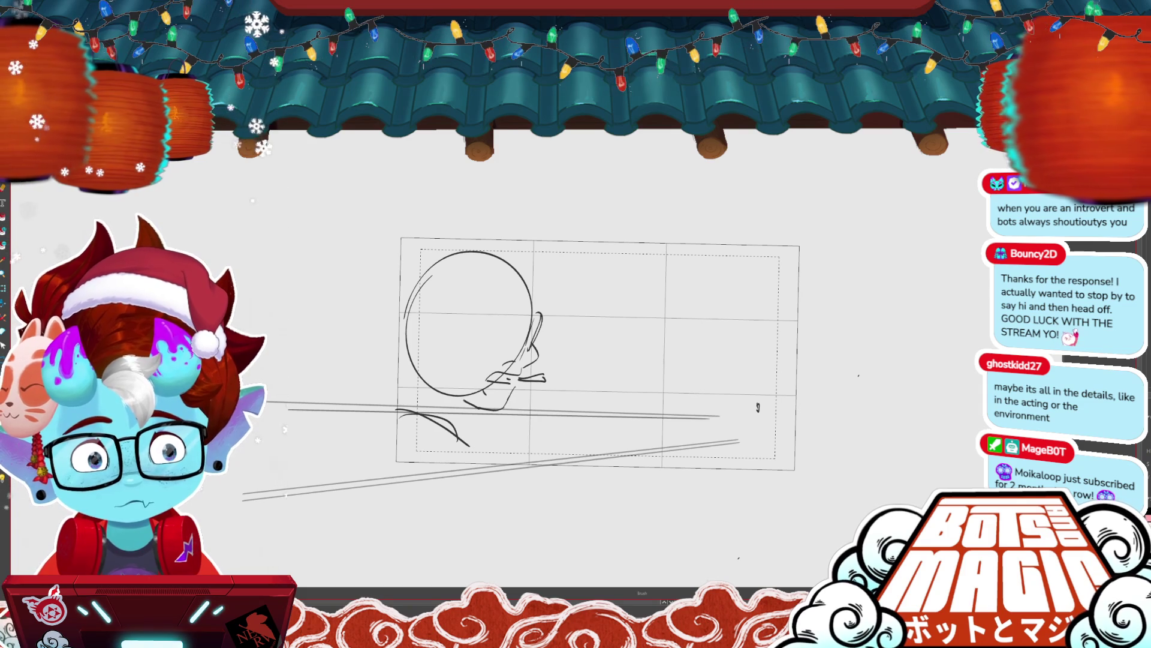
{"action": "mouse_move", "coordinate": [449, 313]}
{"action": "left_mouse_down"}
{"action": "mouse_move", "coordinate": [430, 324]}
{"action": "mouse_move", "coordinate": [444, 351]}
{"action": "mouse_move", "coordinate": [531, 283]}
{"action": "left_mouse_up"}
{"action": "mouse_move", "coordinate": [509, 246]}
{"action": "left_mouse_down"}
{"action": "mouse_move", "coordinate": [434, 250]}
{"action": "mouse_move", "coordinate": [404, 336]}
{"action": "left_mouse_up"}
{"action": "left_click_drag", "start_coordinate": [406, 273], "coordinate": [400, 343]}
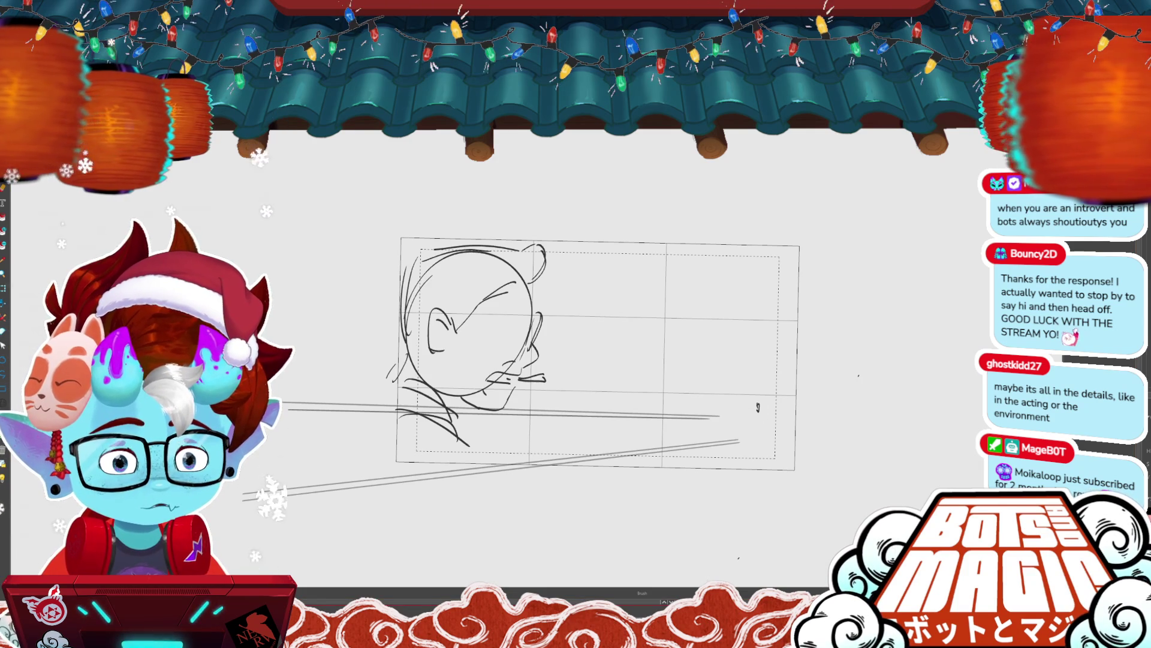
{"action": "mouse_move", "coordinate": [623, 312]}
{"action": "left_mouse_down"}
{"action": "mouse_move", "coordinate": [384, 384]}
{"action": "mouse_move", "coordinate": [628, 317]}
{"action": "left_mouse_up"}
{"action": "key", "text": "Delete"}
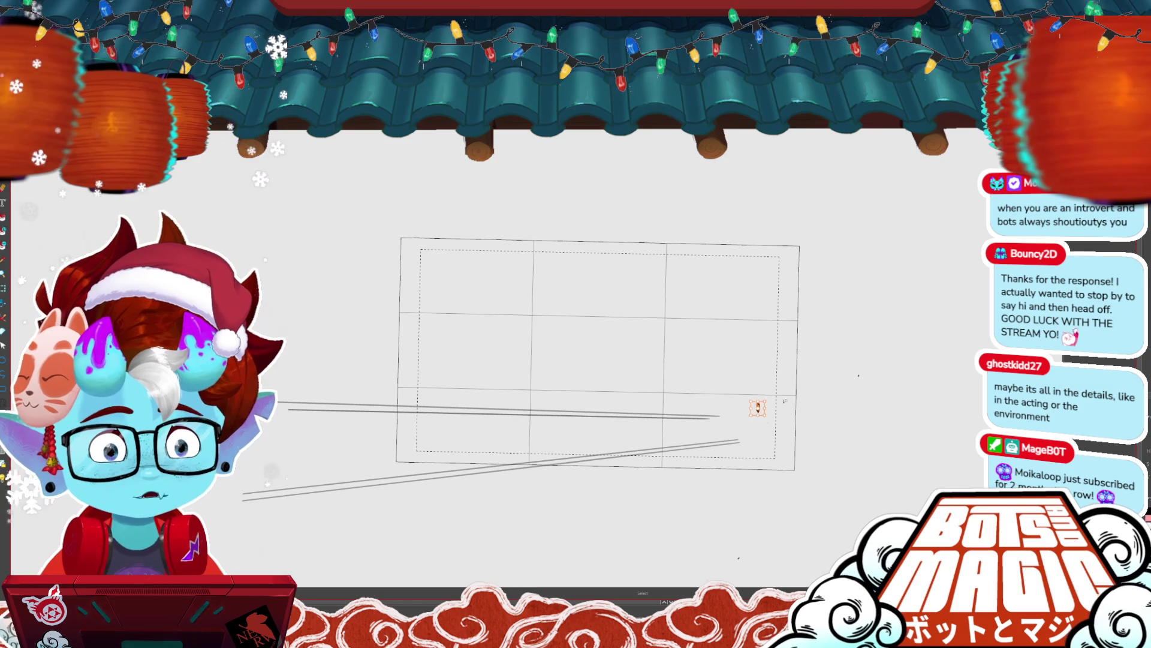
- Draw the head circle, hair, neck, shoulders and right ear of the rear-view rider
{"action": "mouse_move", "coordinate": [559, 276]}
{"action": "left_mouse_down"}
{"action": "mouse_move", "coordinate": [572, 393]}
{"action": "mouse_move", "coordinate": [518, 345]}
{"action": "left_mouse_up"}
{"action": "left_click_drag", "start_coordinate": [640, 330], "coordinate": [639, 372]}
{"action": "mouse_move", "coordinate": [528, 328]}
{"action": "left_mouse_down"}
{"action": "mouse_move", "coordinate": [517, 372]}
{"action": "mouse_move", "coordinate": [508, 303]}
{"action": "mouse_move", "coordinate": [591, 252]}
{"action": "mouse_move", "coordinate": [648, 270]}
{"action": "left_mouse_up"}
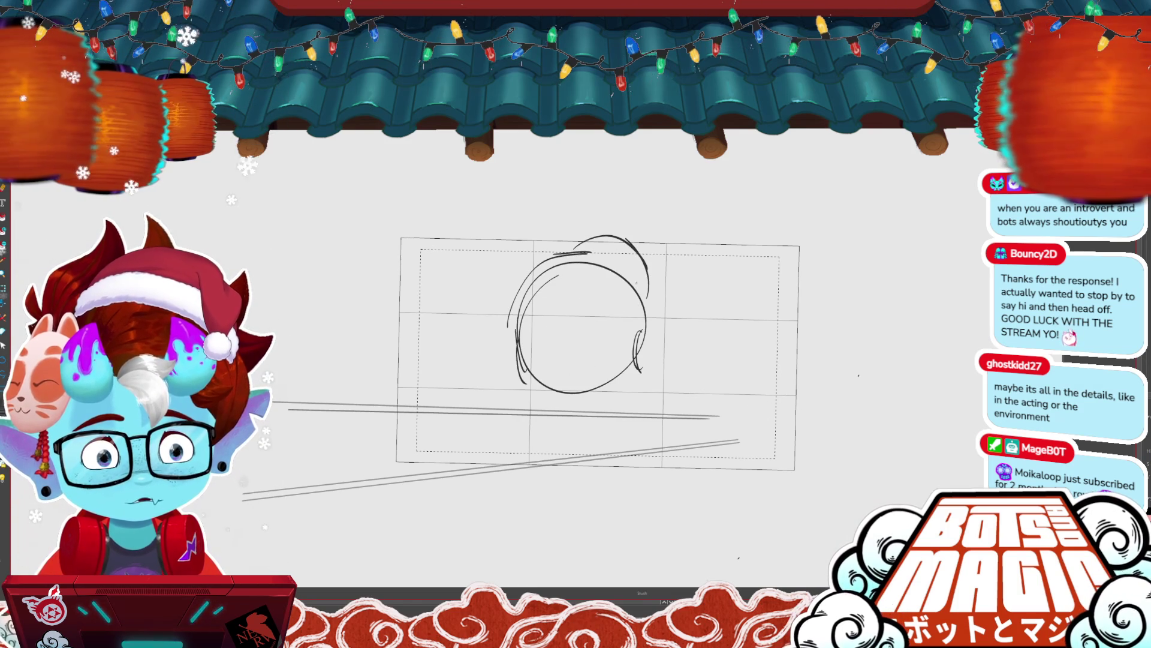
{"action": "mouse_move", "coordinate": [521, 361]}
{"action": "left_mouse_down"}
{"action": "mouse_move", "coordinate": [534, 377]}
{"action": "mouse_move", "coordinate": [523, 458]}
{"action": "left_mouse_up"}
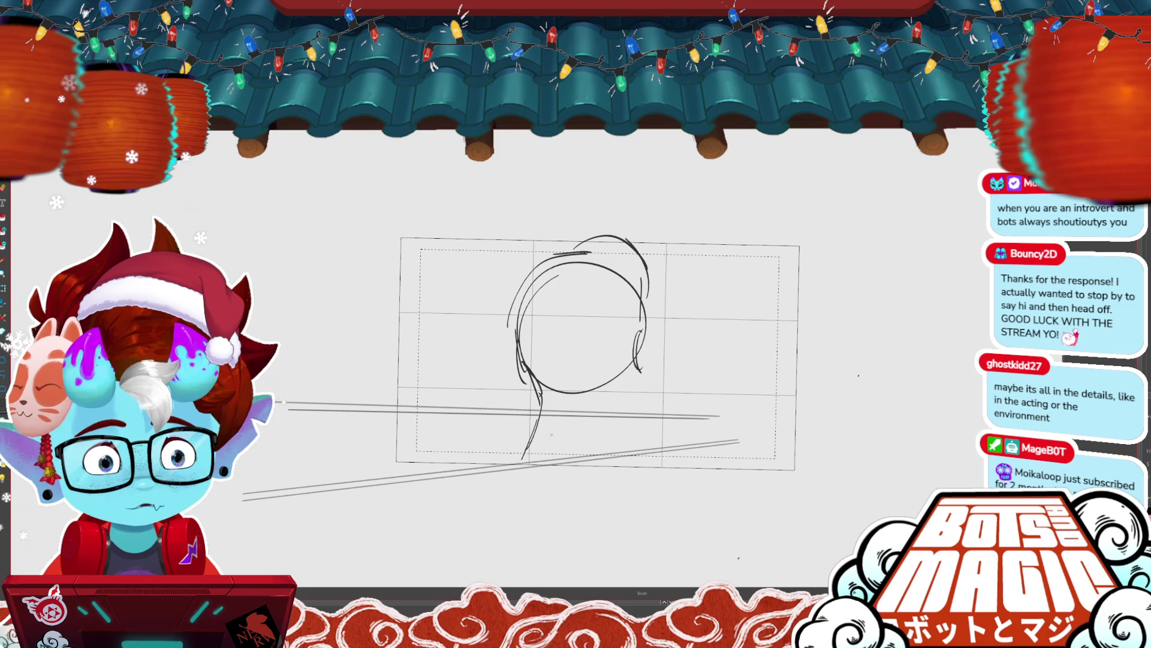
{"action": "mouse_move", "coordinate": [523, 417]}
{"action": "left_mouse_down"}
{"action": "mouse_move", "coordinate": [608, 424]}
{"action": "mouse_move", "coordinate": [522, 437]}
{"action": "left_mouse_up"}
{"action": "mouse_move", "coordinate": [513, 435]}
{"action": "left_mouse_down"}
{"action": "mouse_move", "coordinate": [604, 445]}
{"action": "mouse_move", "coordinate": [547, 435]}
{"action": "left_mouse_up"}
{"action": "left_click_drag", "start_coordinate": [543, 435], "coordinate": [618, 447]}
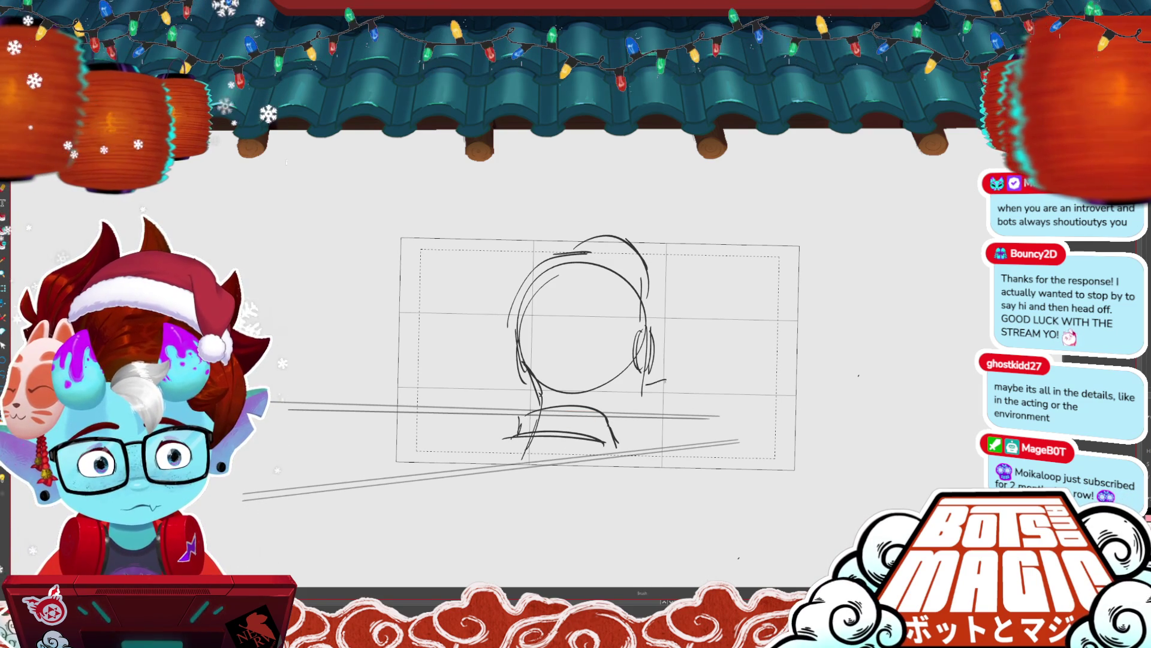
{"action": "left_click_drag", "start_coordinate": [643, 375], "coordinate": [647, 406]}
- Undo and redo repeatedly to compare with earlier sketches, returning to the head-and-shoulders drawing
{"action": "key", "text": "ctrl+z"}
{"action": "key", "text": "ctrl+z"}
{"action": "key", "text": "ctrl+z"}
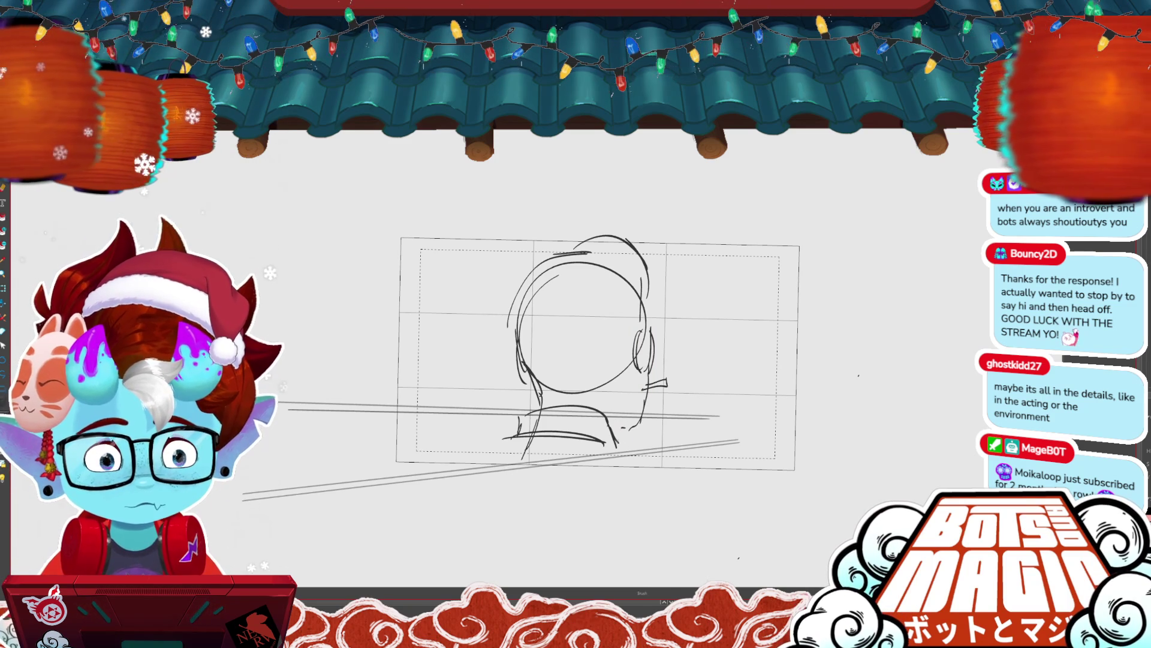
{"action": "key", "text": "ctrl+z"}
{"action": "key", "text": "ctrl+y"}
{"action": "key", "text": "ctrl+z"}
{"action": "key", "text": "ctrl+z"}
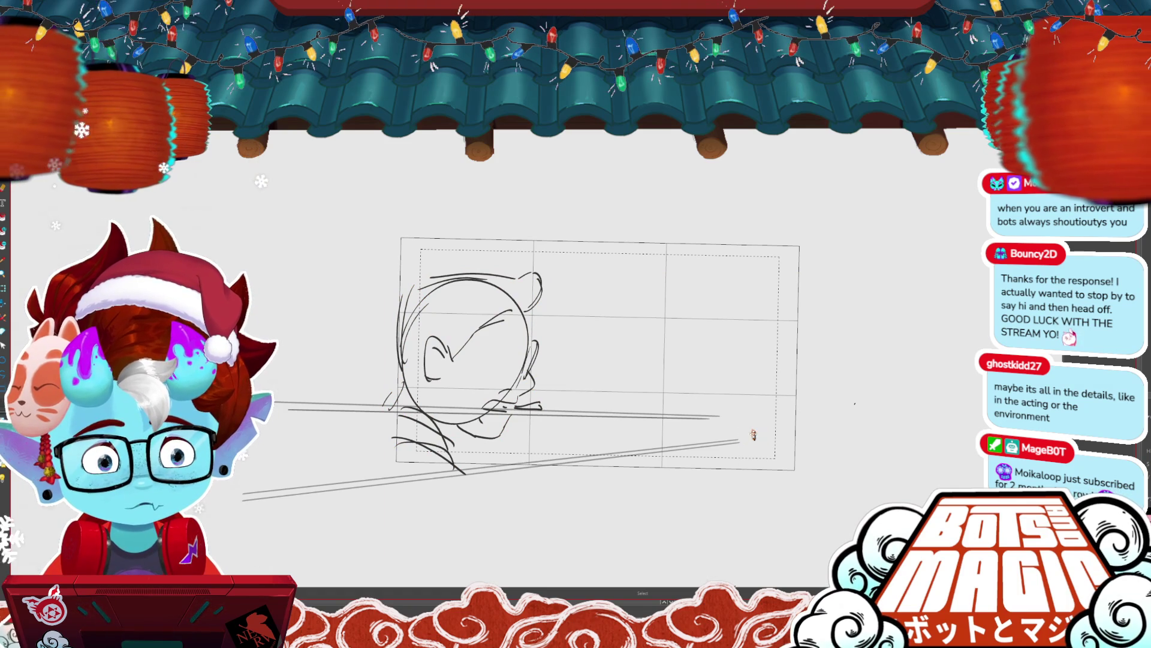
{"action": "key", "text": "ctrl+z"}
{"action": "key", "text": "ctrl+y"}
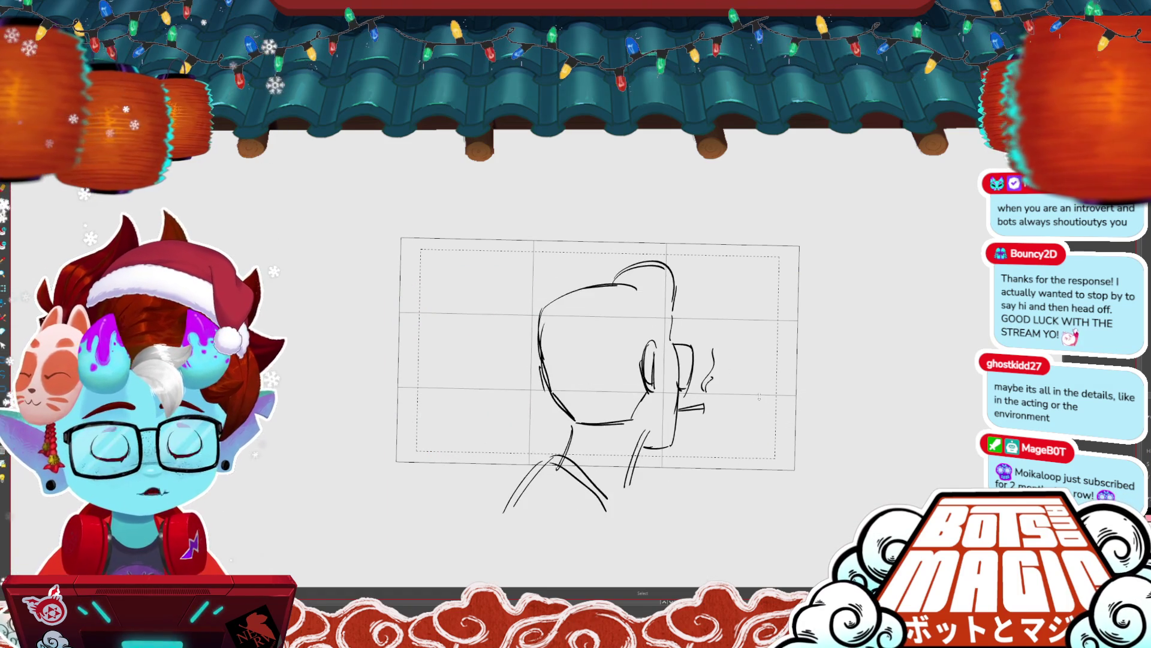
{"action": "key", "text": "ctrl+z"}
{"action": "key", "text": "ctrl+z"}
{"action": "key", "text": "ctrl+y"}
{"action": "key", "text": "ctrl+y"}
{"action": "key", "text": "ctrl+z"}
{"action": "key", "text": "ctrl+y"}
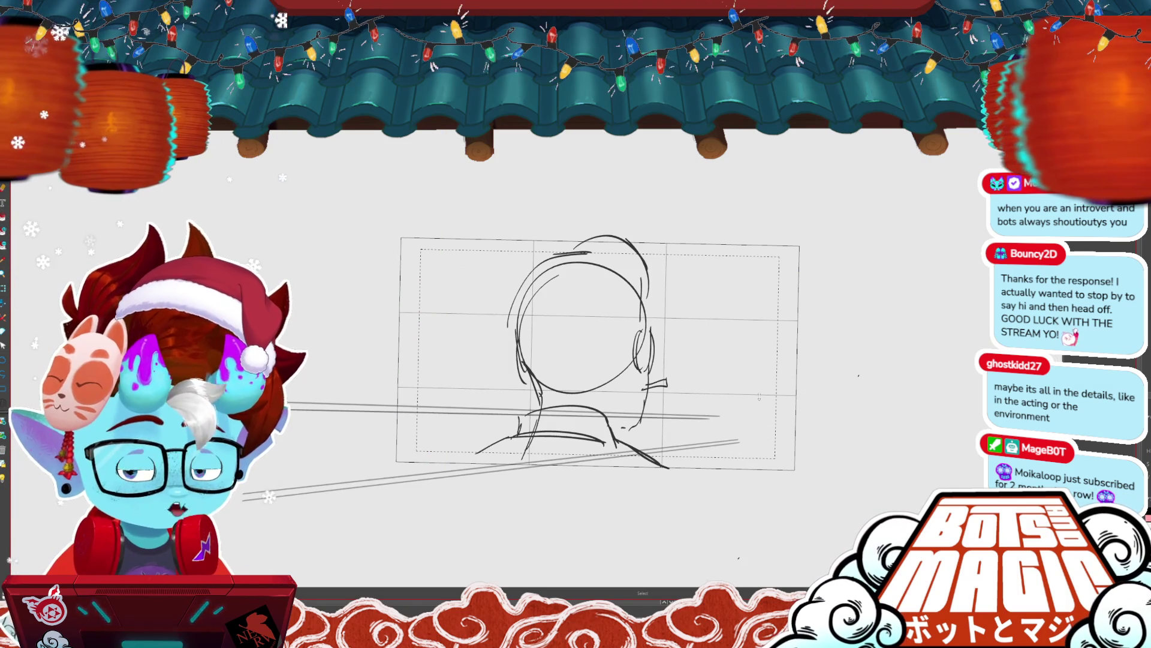
{"action": "key", "text": "ctrl+z"}
{"action": "key", "text": "ctrl+y"}
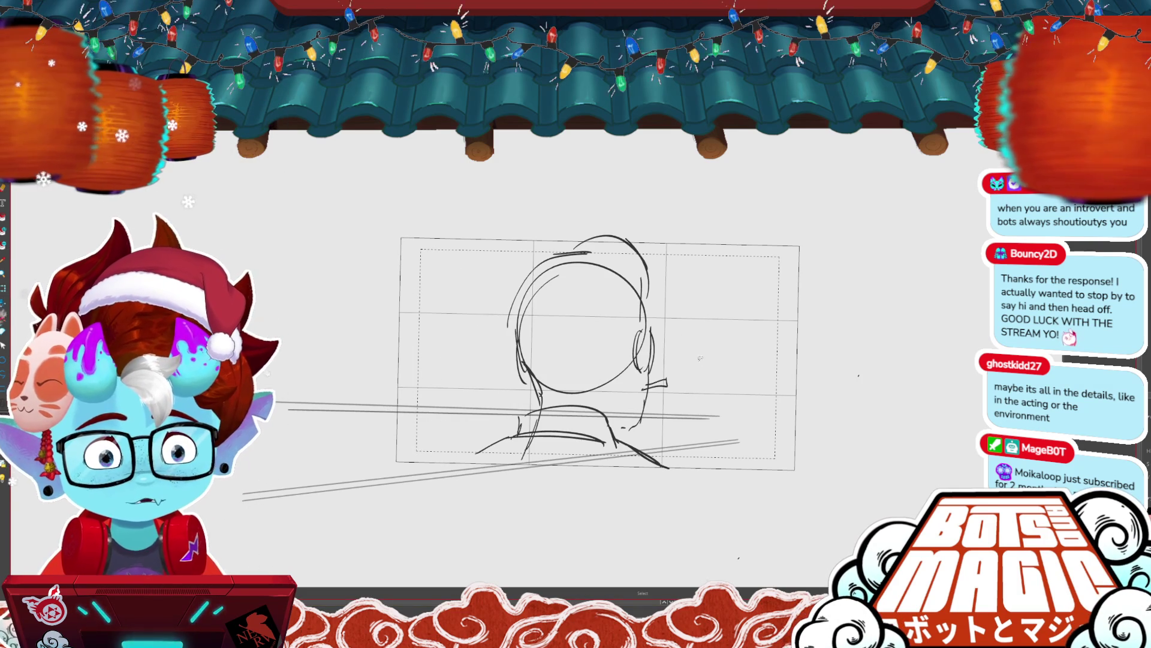
- Remove the faint stroke right of the neck and select the shoulder strokes to tidy them
{"action": "key", "text": "ctrl+z"}
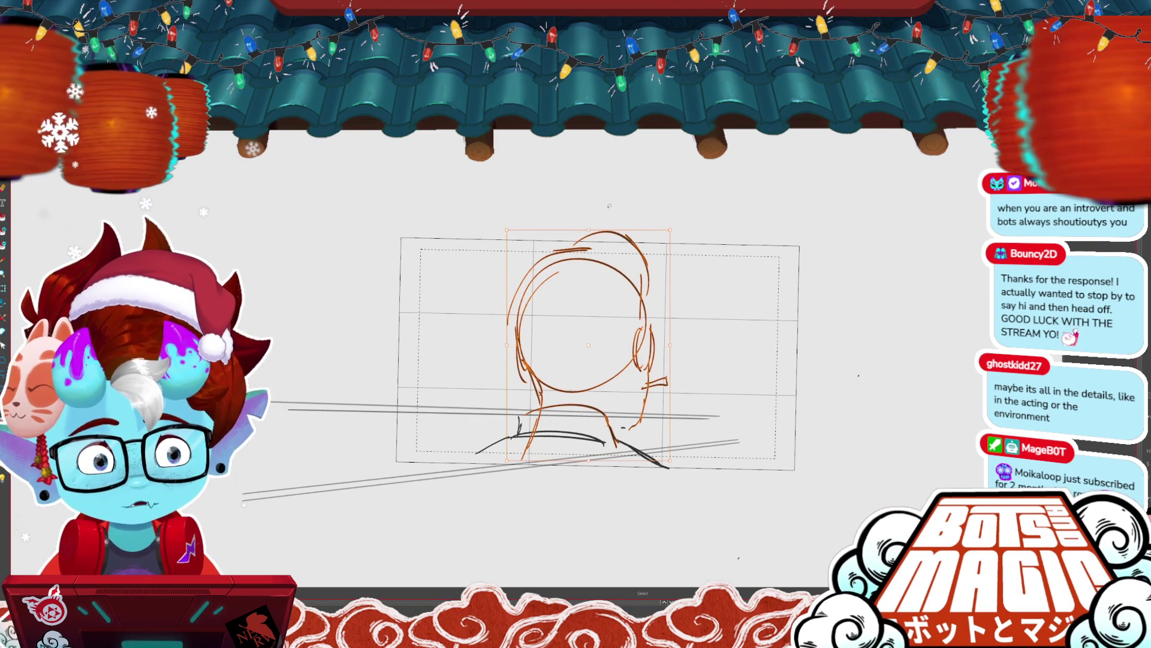
{"action": "left_click", "coordinate": [493, 451]}
{"action": "left_click", "coordinate": [641, 455]}
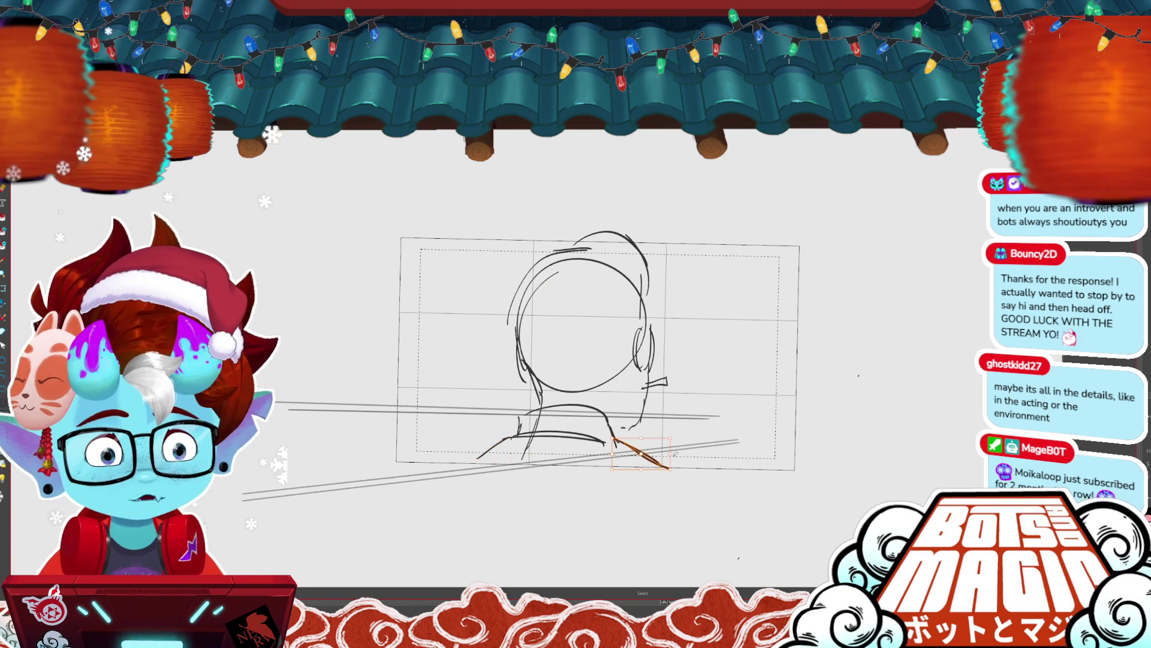
{"action": "key", "text": "ctrl+d"}
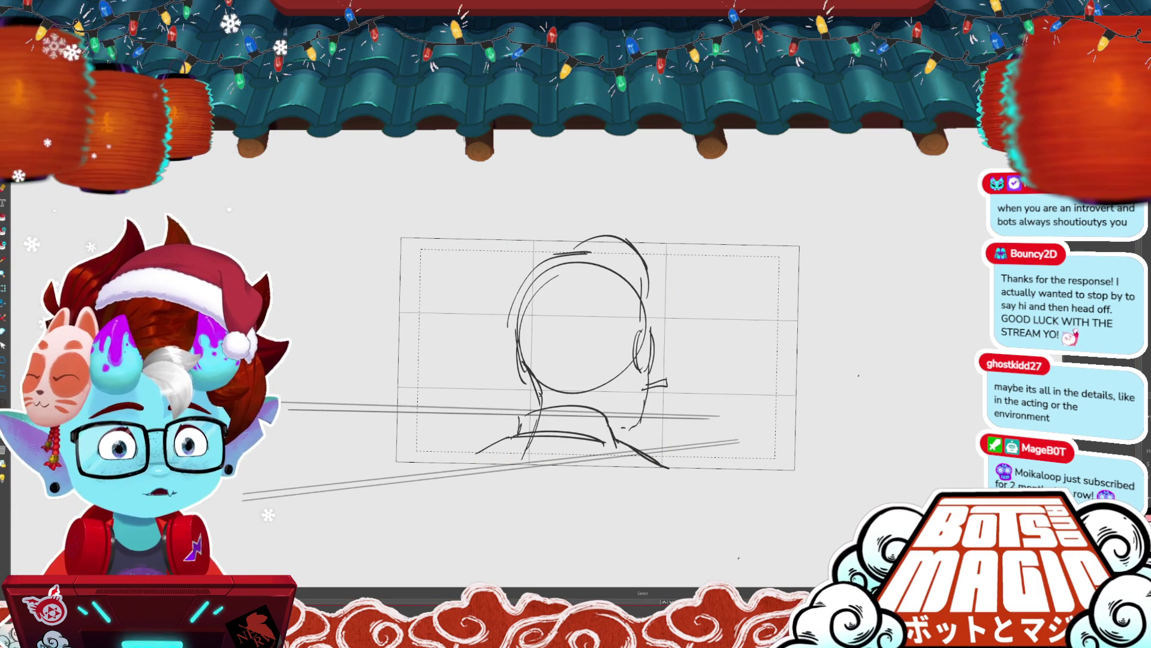
{"action": "key", "text": "b"}
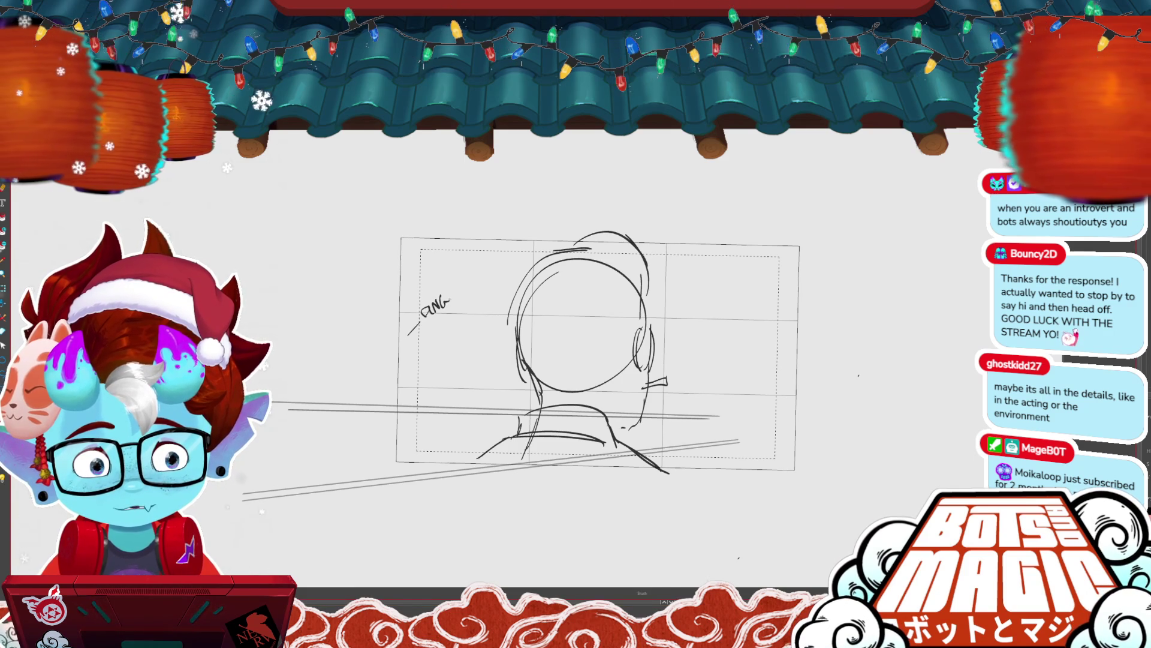
- Finish the DING! DING! lettering, then select and delete it
{"action": "left_click_drag", "start_coordinate": [434, 324], "coordinate": [437, 332]}
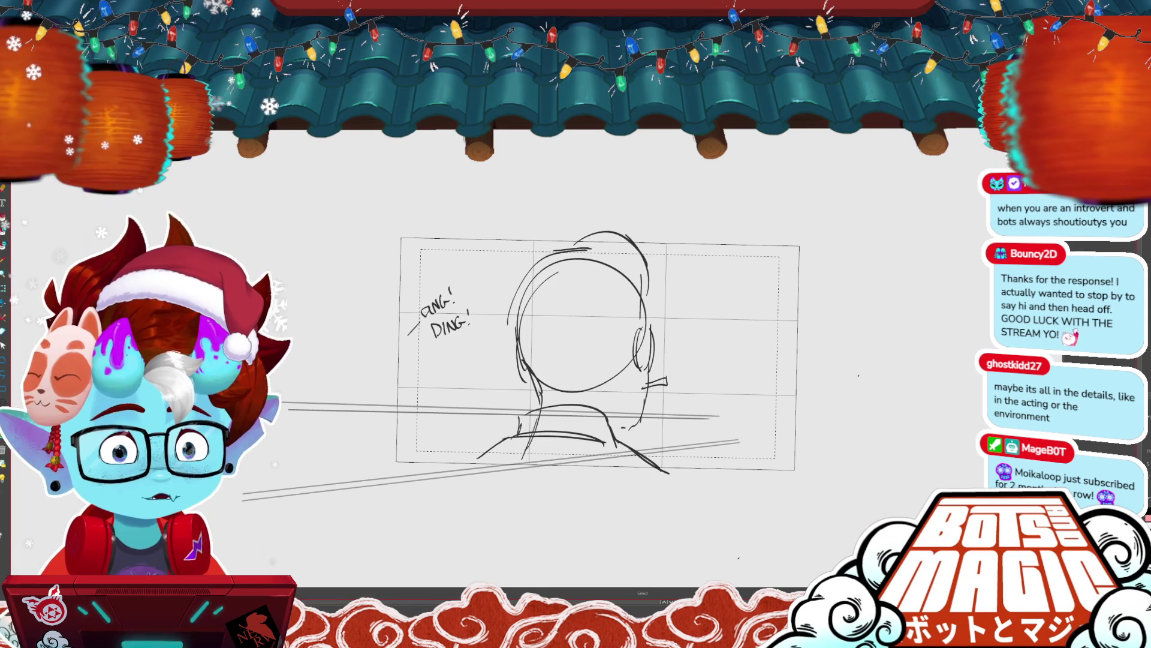
{"action": "left_click_drag", "start_coordinate": [389, 288], "coordinate": [420, 374]}
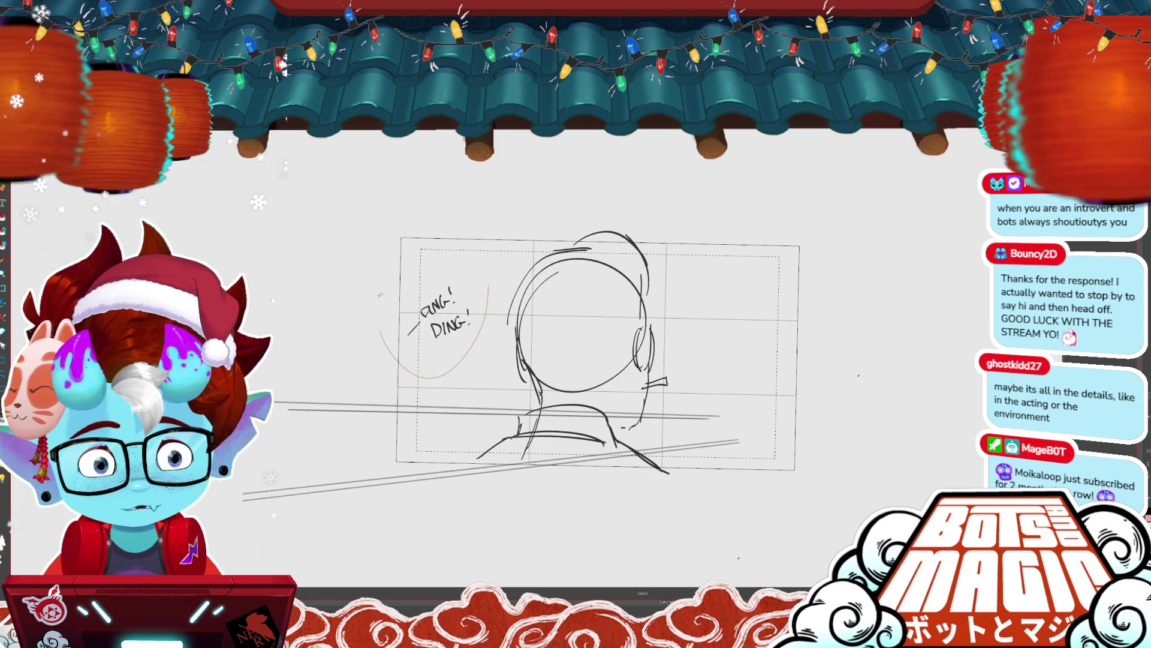
{"action": "key", "text": "Delete"}
- Step through the neighbouring frames and drag the perspective guide lines right and up
{"action": "key", "text": "Right"}
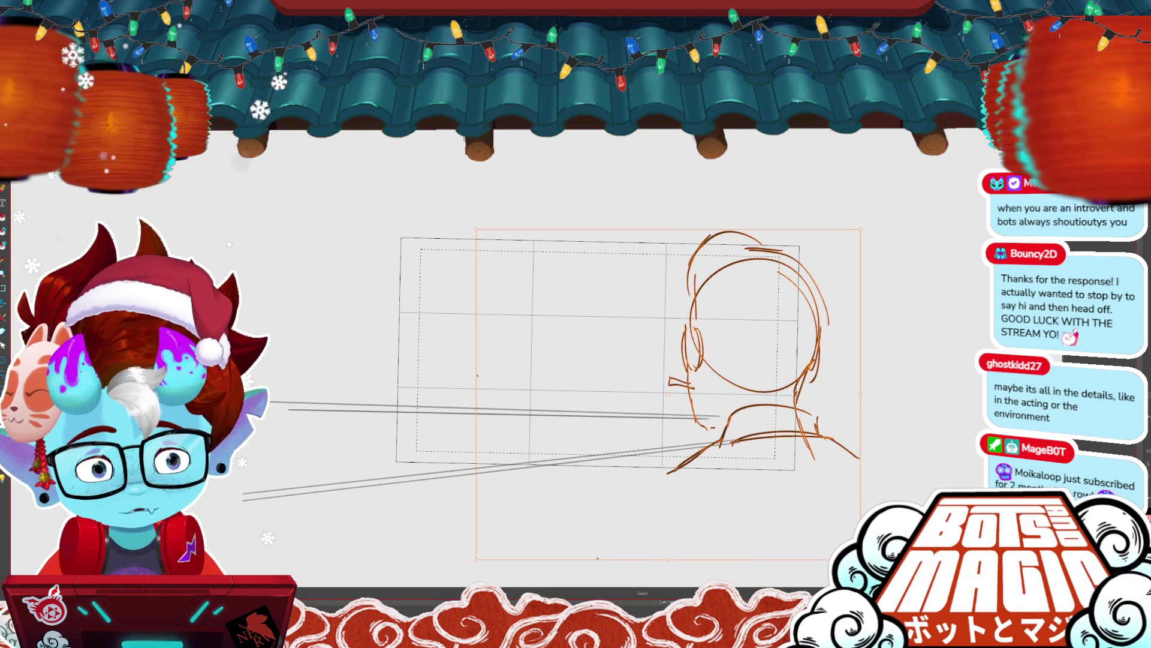
{"action": "key", "text": "Left"}
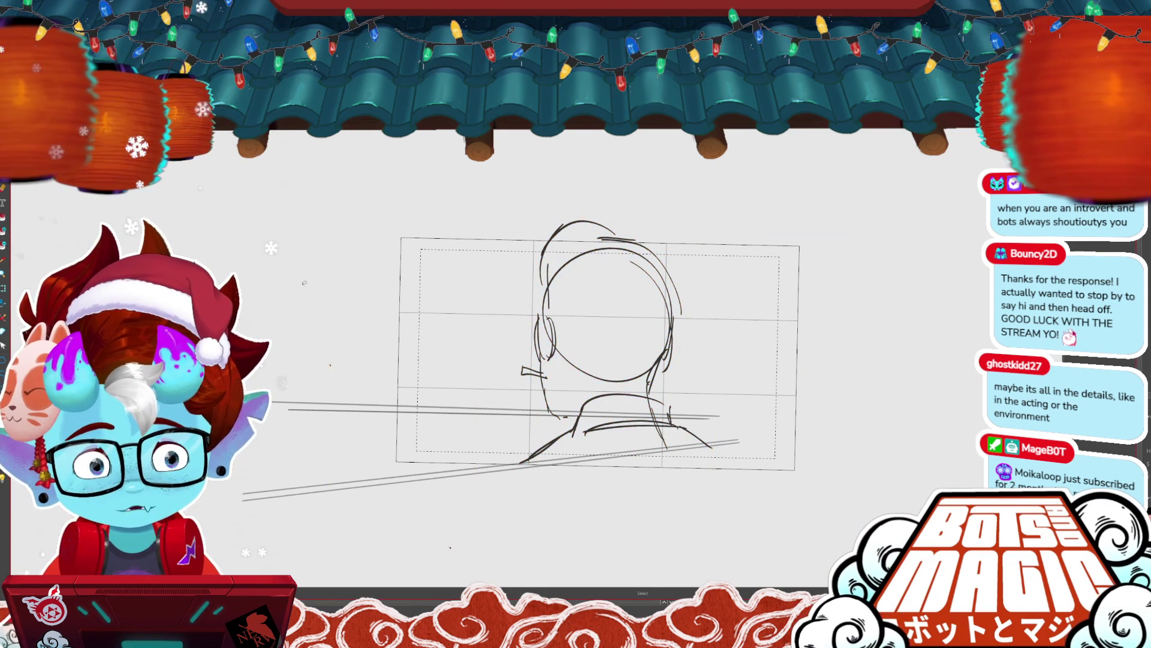
{"action": "left_click_drag", "start_coordinate": [722, 441], "coordinate": [770, 429]}
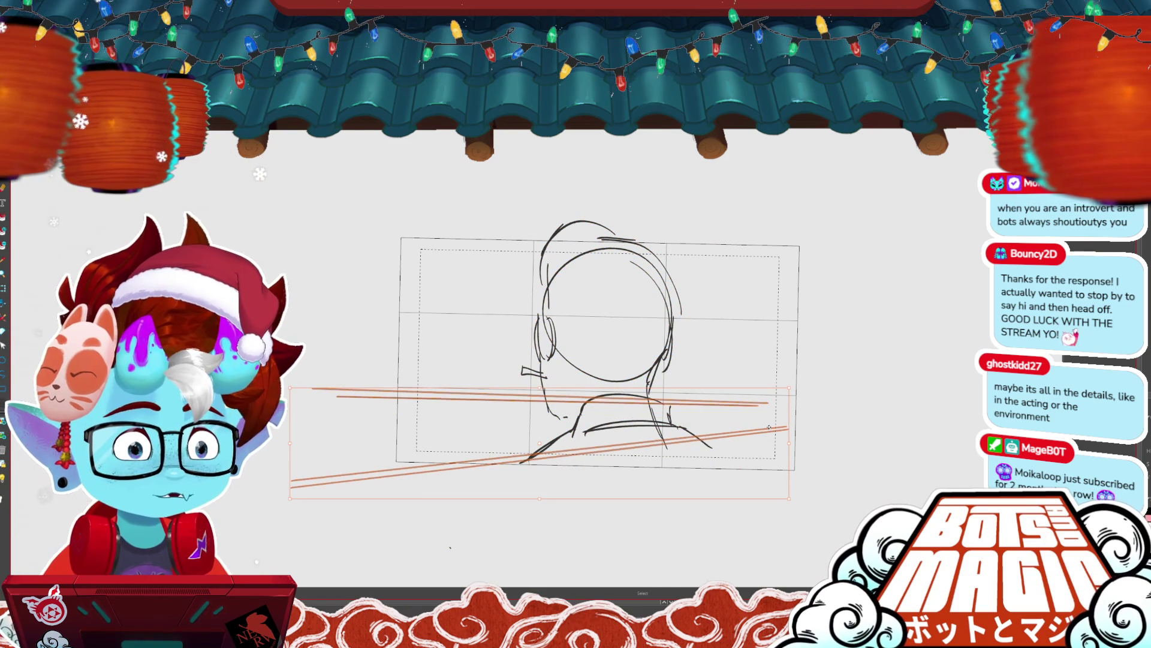
{"action": "key", "text": "space"}
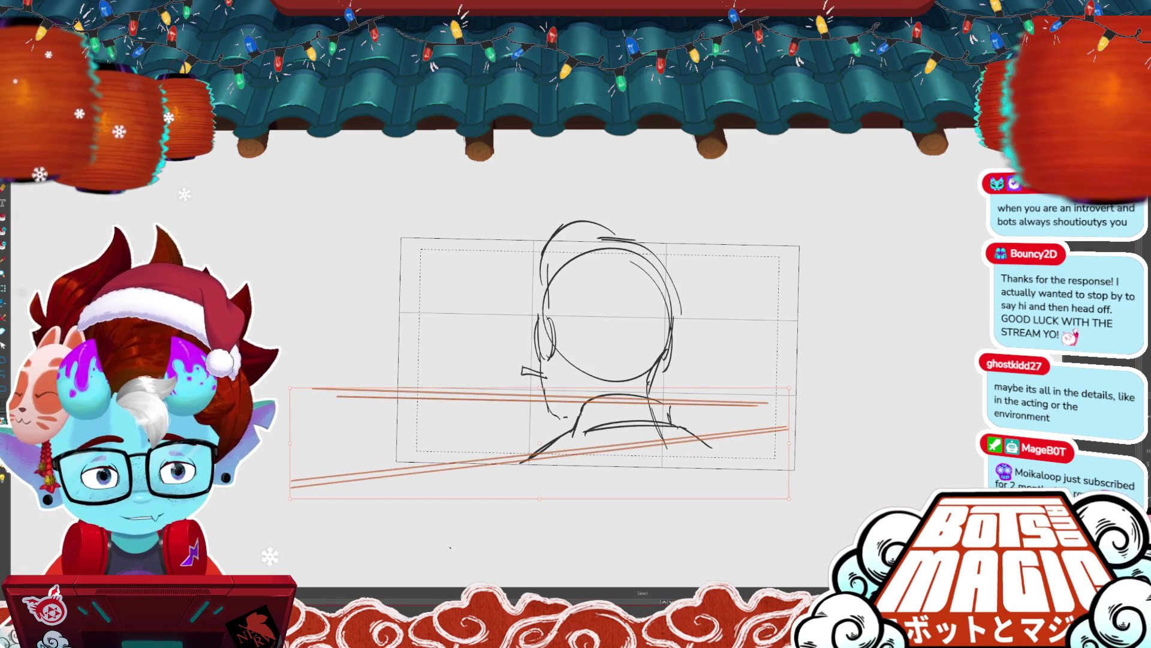
{"action": "key", "text": "ctrl+minus"}
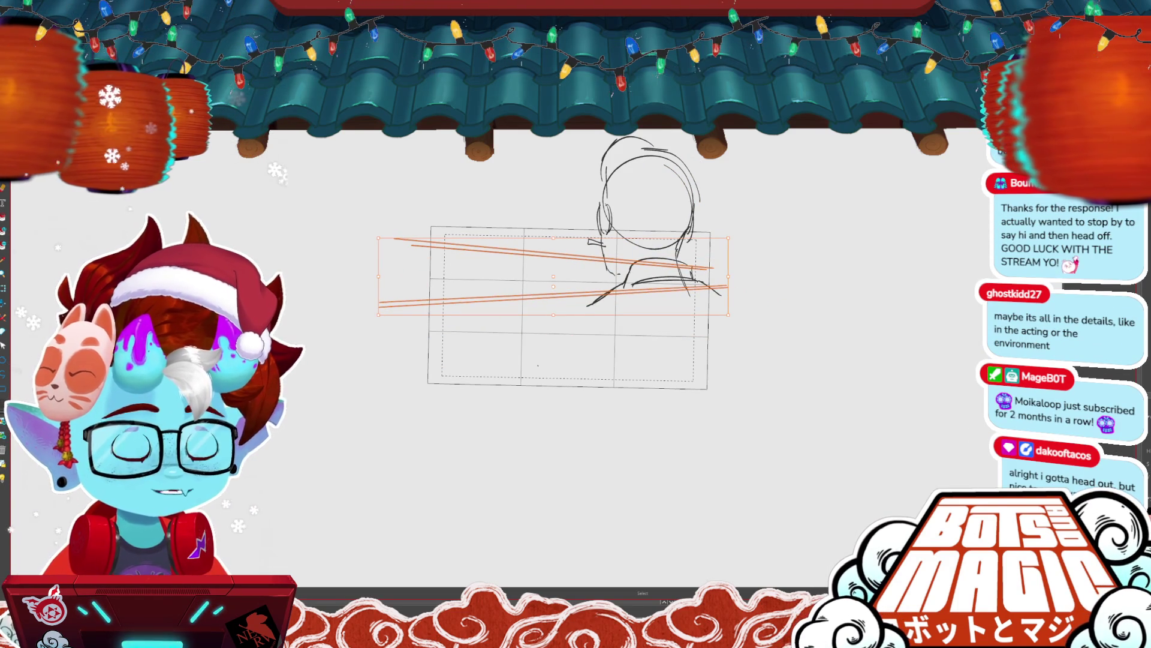
{"action": "scroll", "coordinate": [733, 87], "scroll_direction": "up", "scroll_amount": 2}
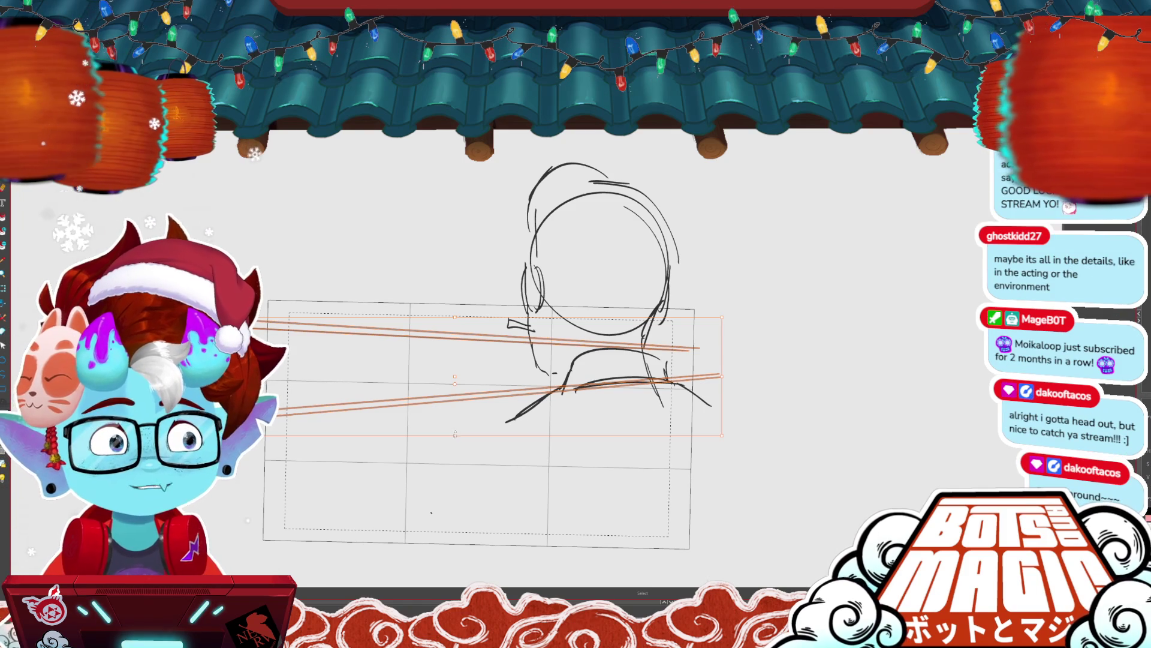
- Squash and tilt the road guide lines upward, checking them from a rotated canvas angle
{"action": "left_click_drag", "start_coordinate": [457, 433], "coordinate": [456, 405]}
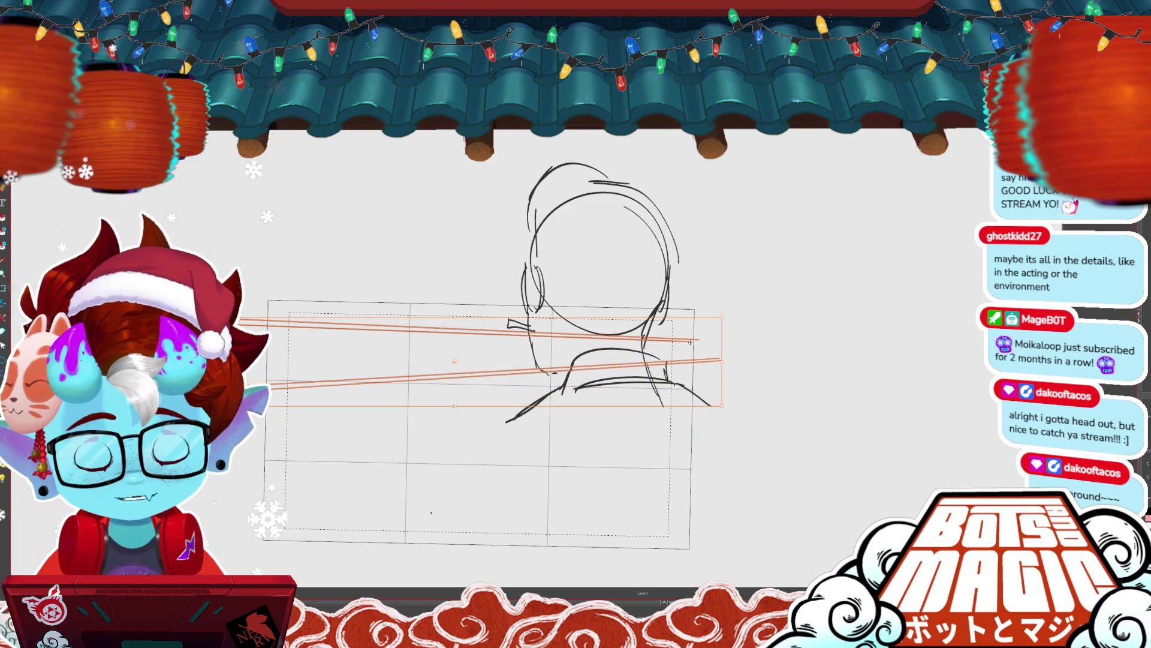
{"action": "left_click_drag", "start_coordinate": [690, 342], "coordinate": [726, 305]}
{"action": "key", "text": "Return"}
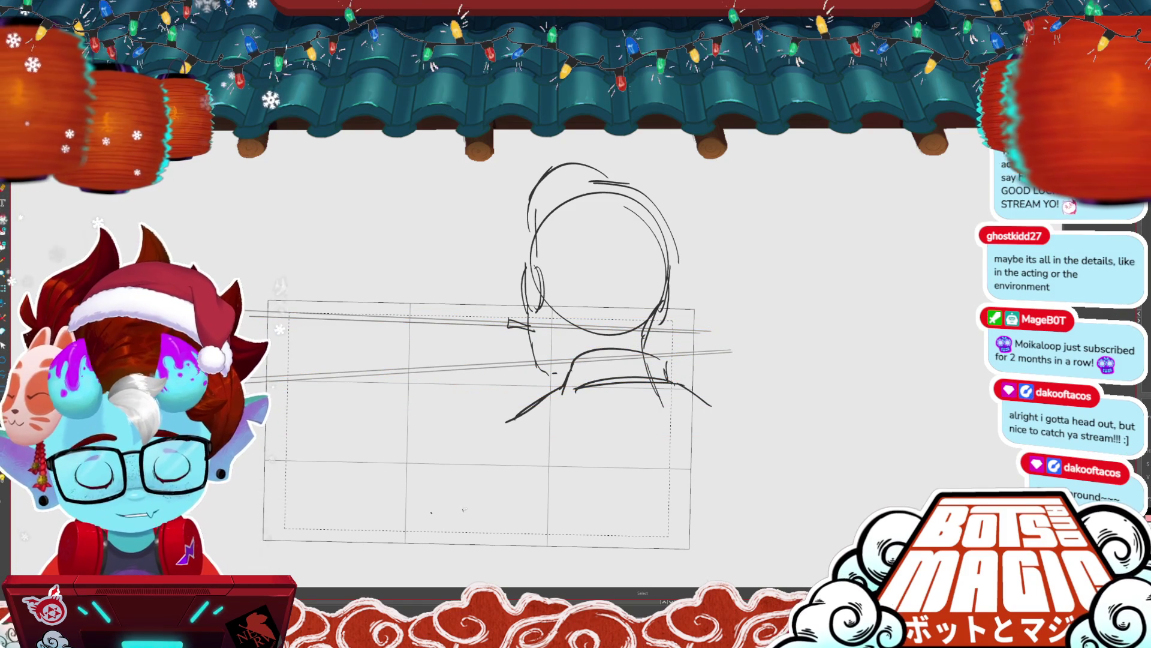
{"action": "key", "text": "asciicircum"}
{"action": "left_click_drag", "start_coordinate": [480, 488], "coordinate": [384, 461]}
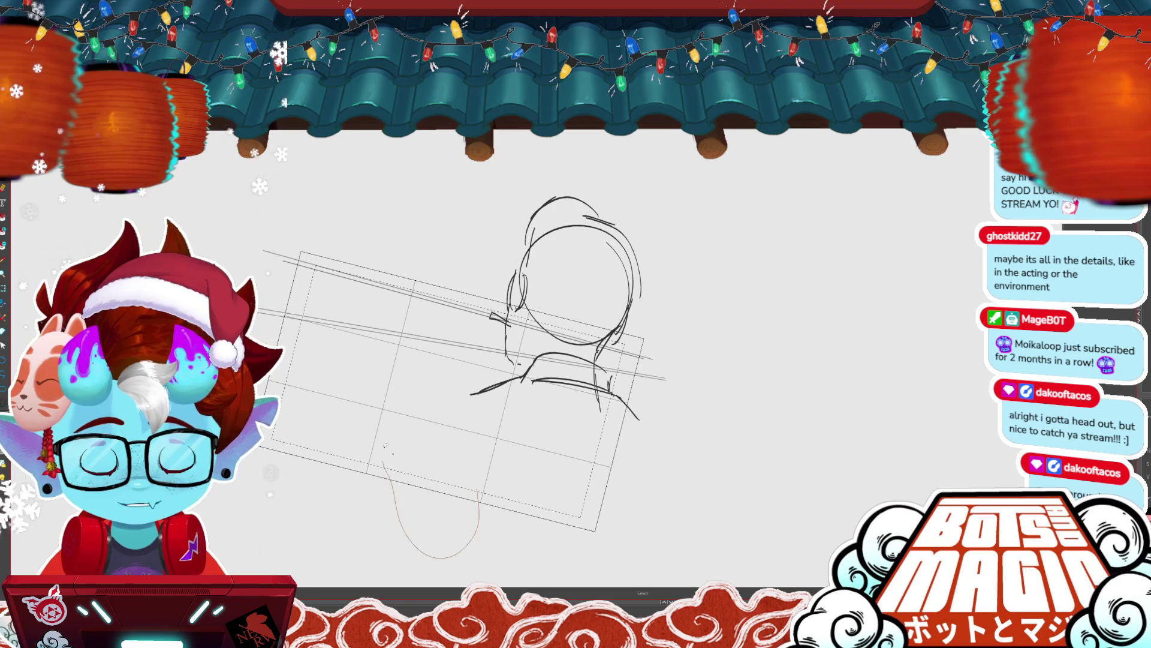
{"action": "key", "text": "minus"}
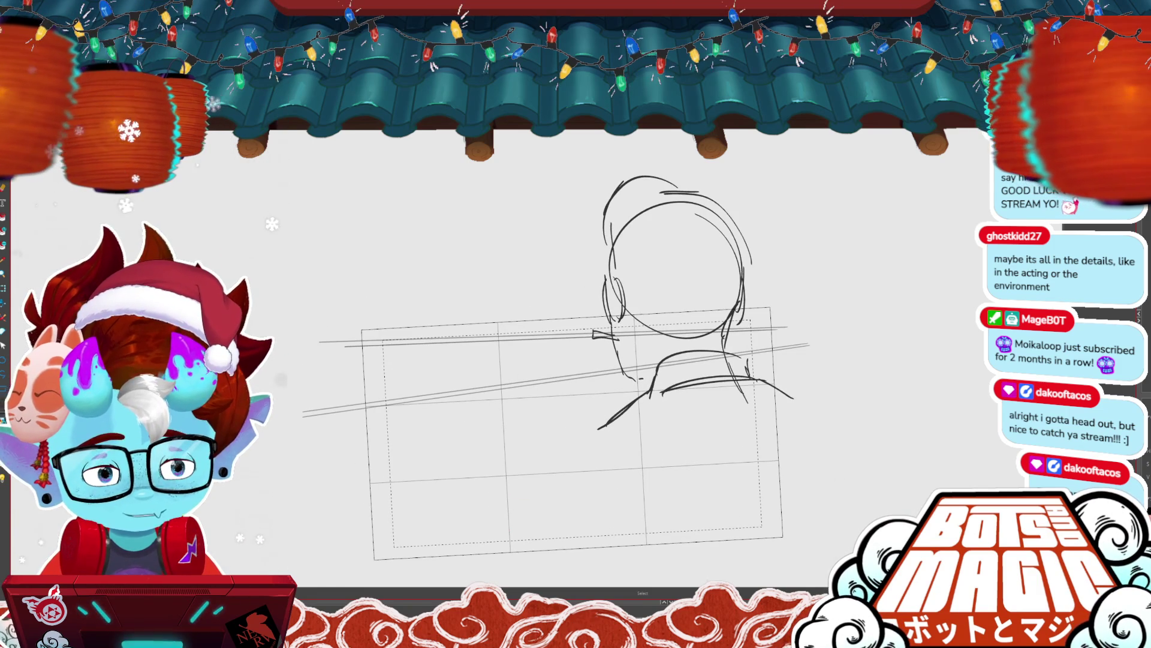
- Draw a long perspective line, redraw it farther left, and check the neighbouring panels
{"action": "key", "text": "ctrl+a"}
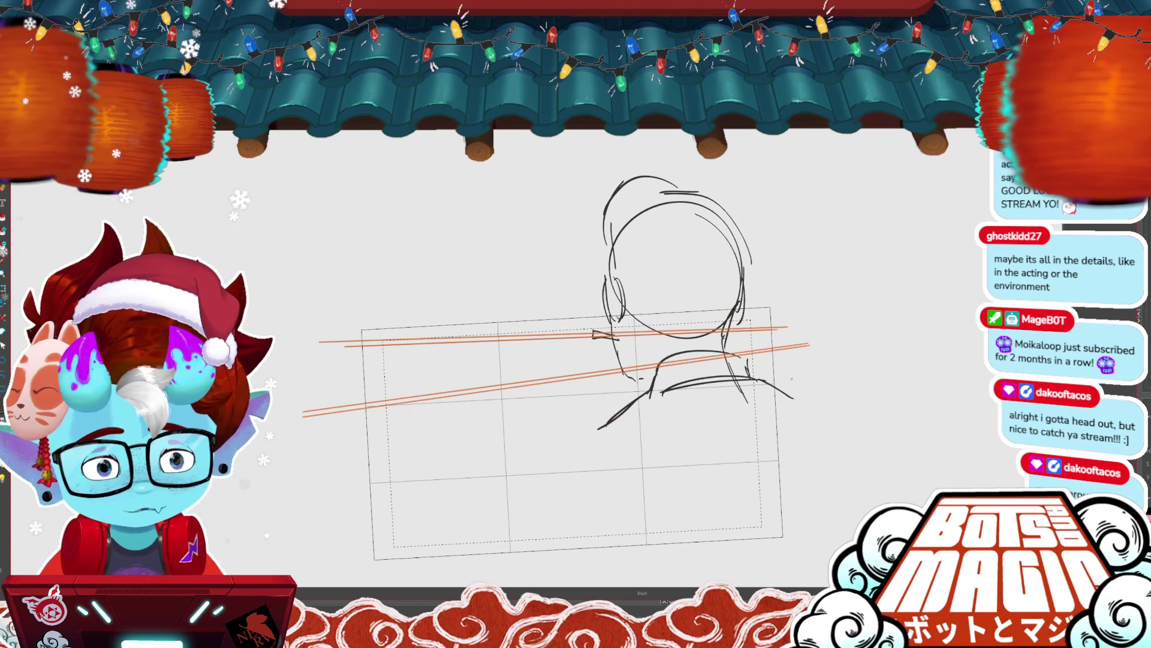
{"action": "left_click_drag", "start_coordinate": [342, 479], "coordinate": [820, 370]}
{"action": "key", "text": "ctrl+z"}
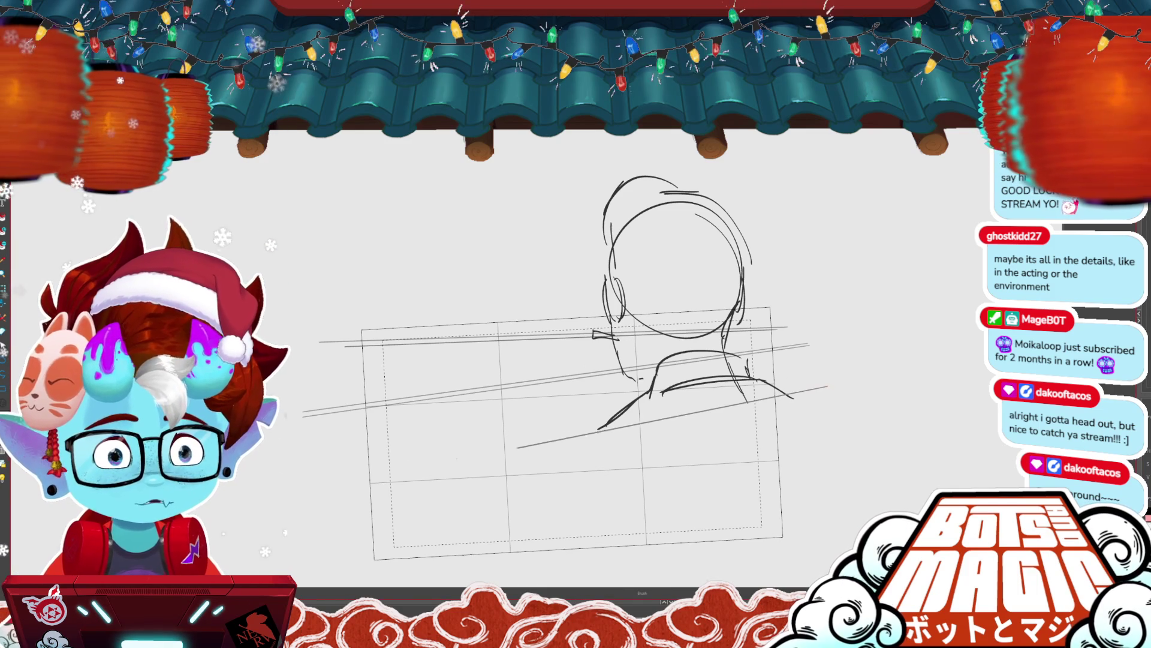
{"action": "left_click_drag", "start_coordinate": [517, 447], "coordinate": [304, 479]}
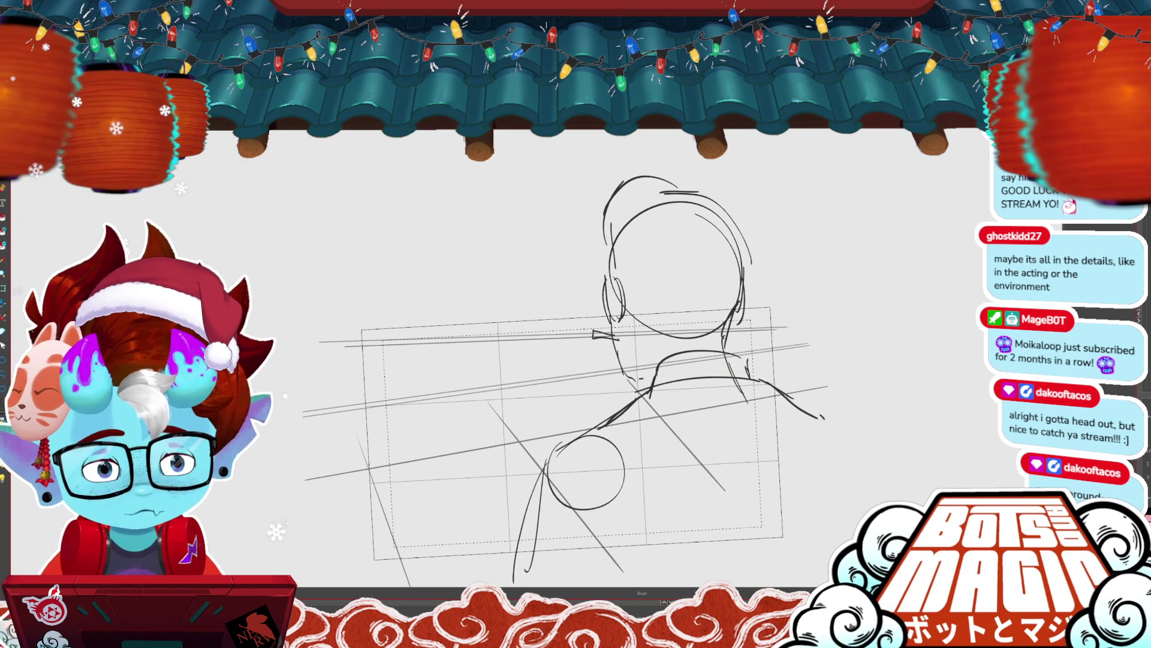
{"action": "key", "text": "Right"}
{"action": "key", "text": "Right"}
{"action": "key", "text": "Left"}
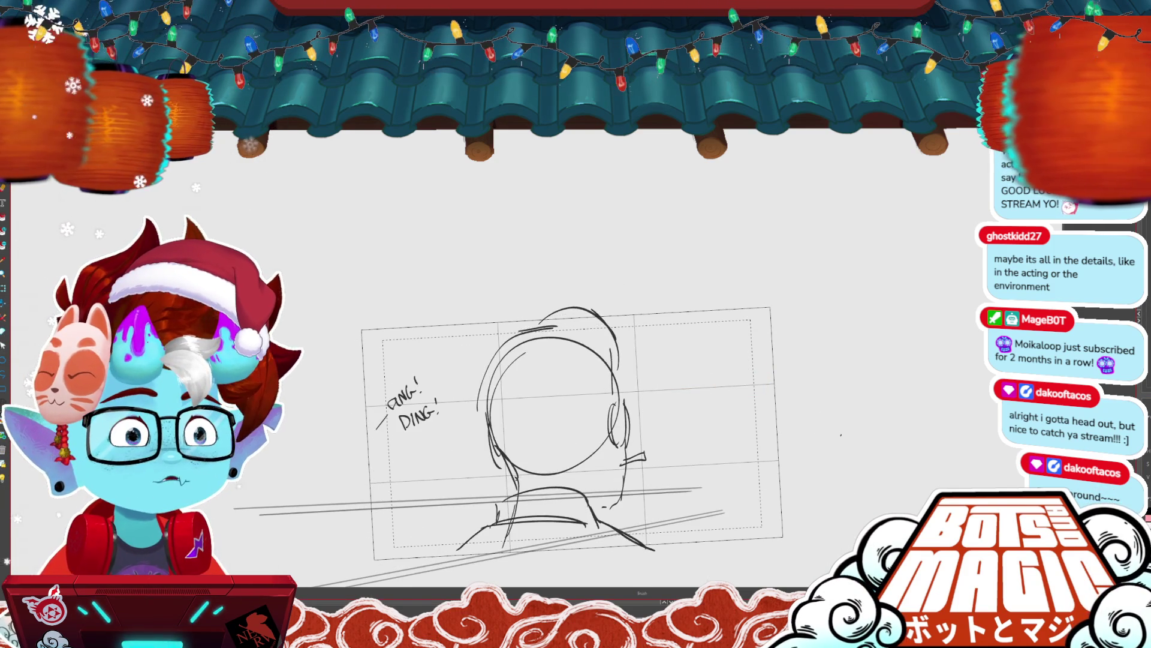
- Flip through to the gesture drawing pages and scroll around the canvas to review them
{"action": "key", "text": "Left"}
{"action": "key", "text": "ctrl+Tab"}
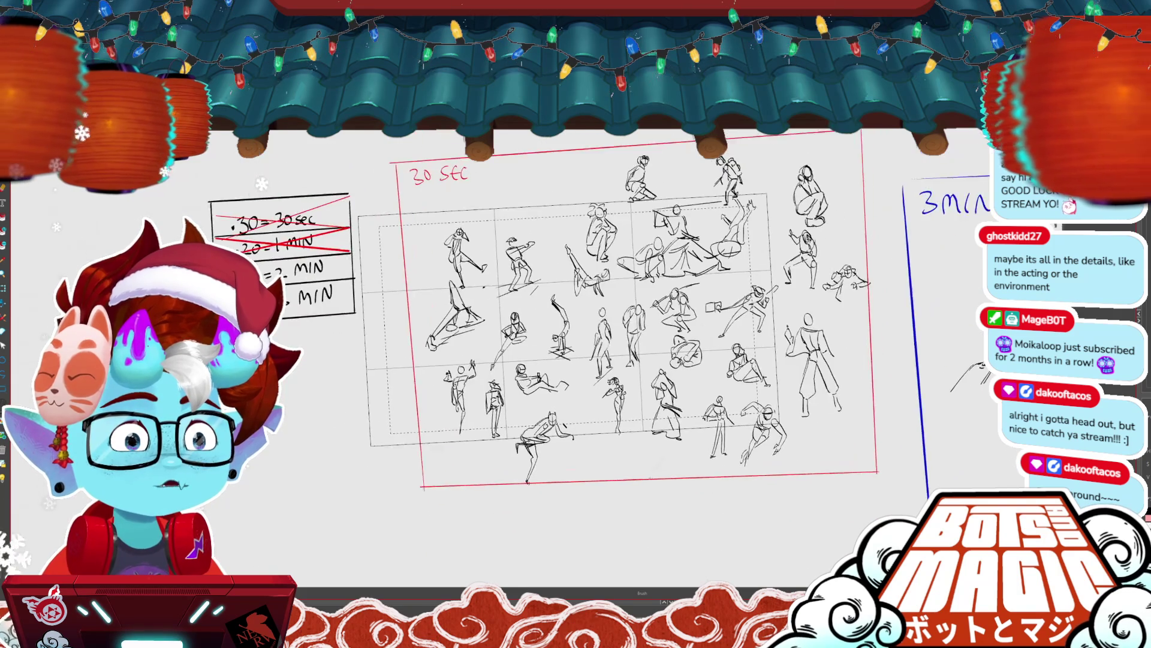
{"action": "key", "text": "ctrl+Tab"}
{"action": "key", "text": "ctrl+Tab"}
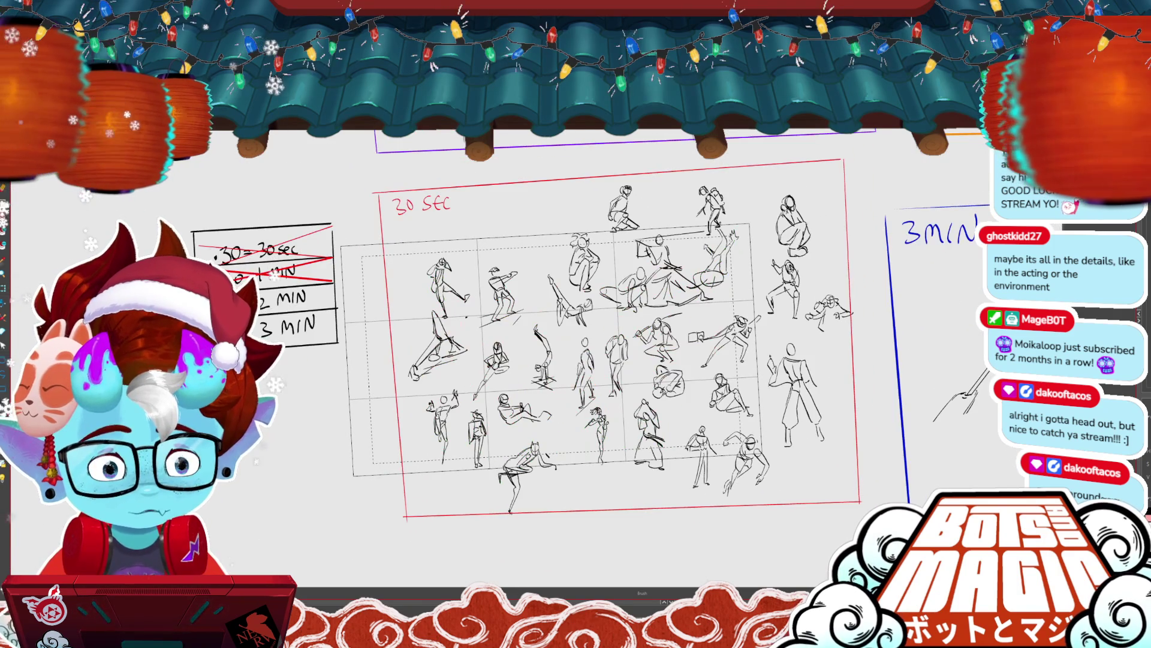
{"action": "scroll", "coordinate": [650, 316], "scroll_direction": "up", "scroll_amount": 5}
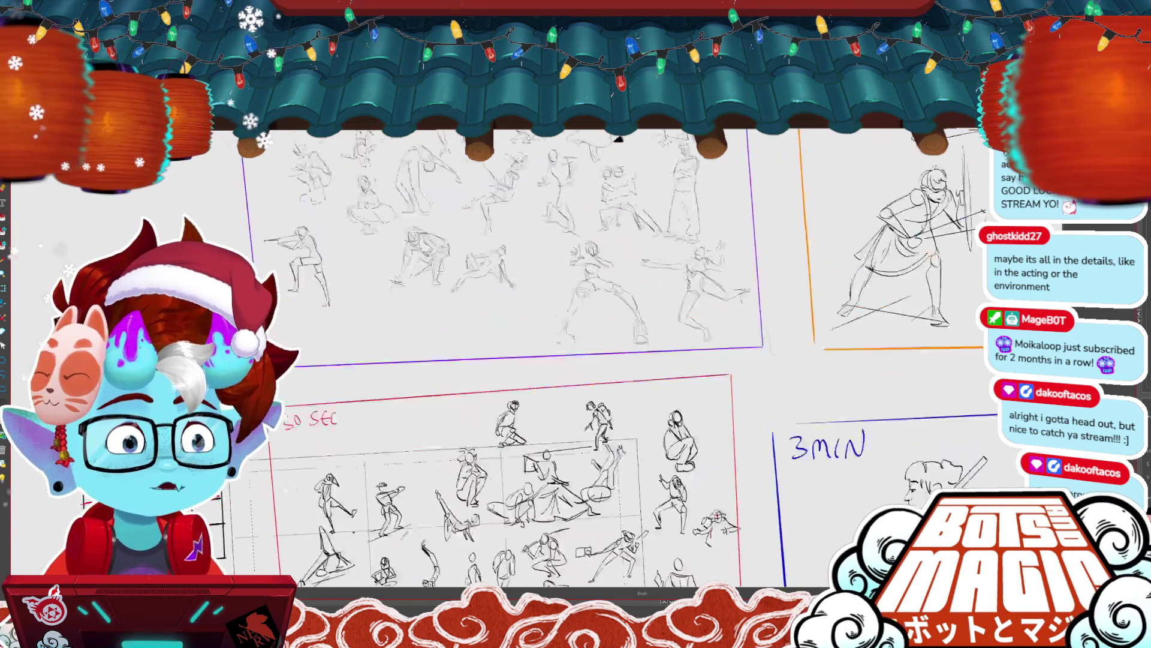
{"action": "scroll", "coordinate": [650, 316], "scroll_direction": "up", "scroll_amount": 3}
{"action": "scroll", "coordinate": [762, 292], "scroll_direction": "down", "scroll_amount": 3}
{"action": "scroll", "coordinate": [763, 293], "scroll_direction": "up", "scroll_amount": 4}
{"action": "scroll", "coordinate": [592, 289], "scroll_direction": "down", "scroll_amount": 3}
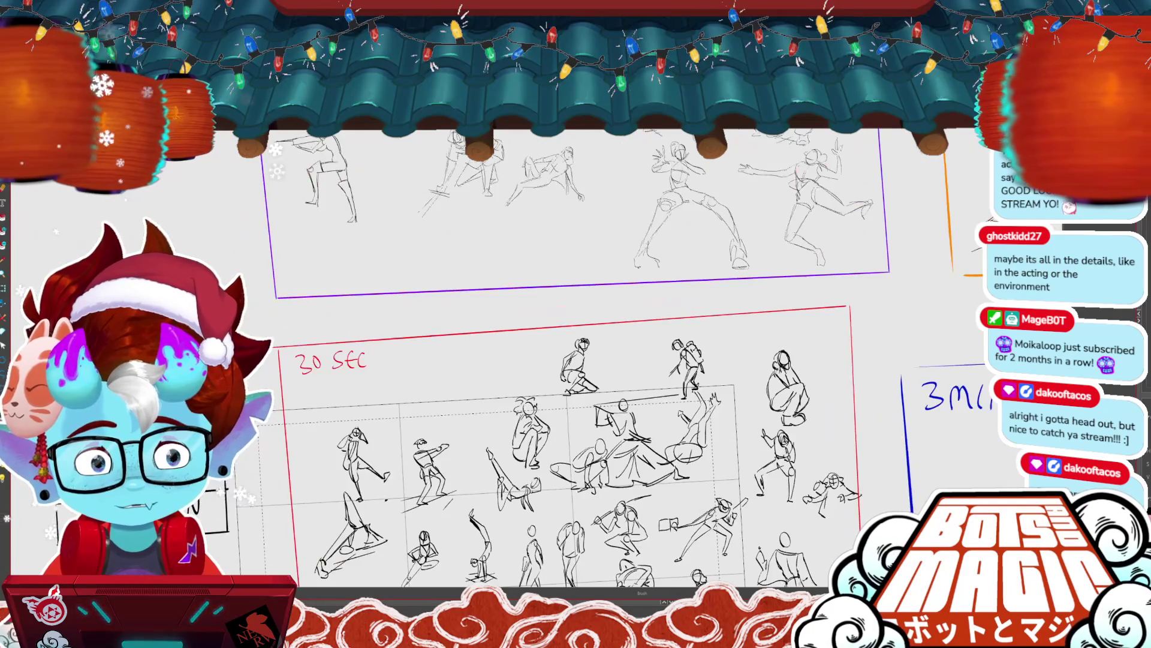
{"action": "scroll", "coordinate": [592, 290], "scroll_direction": "up", "scroll_amount": 3}
{"action": "scroll", "coordinate": [593, 290], "scroll_direction": "up", "scroll_amount": 3}
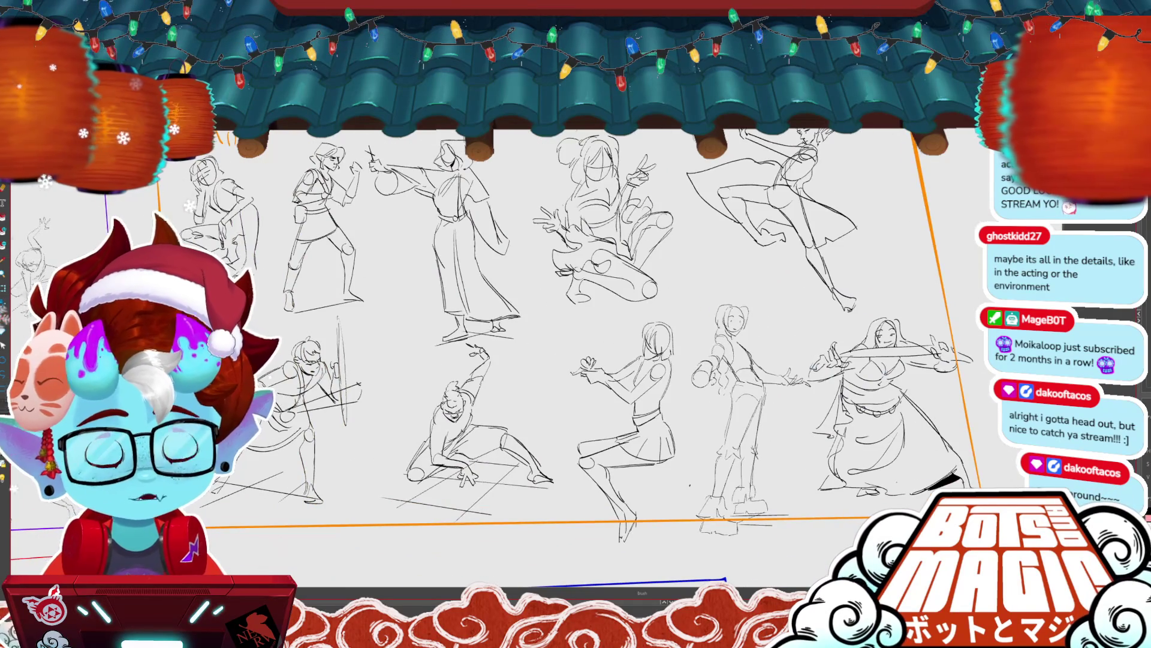
{"action": "scroll", "coordinate": [592, 290], "scroll_direction": "down", "scroll_amount": 3}
{"action": "scroll", "coordinate": [592, 290], "scroll_direction": "up", "scroll_amount": 3}
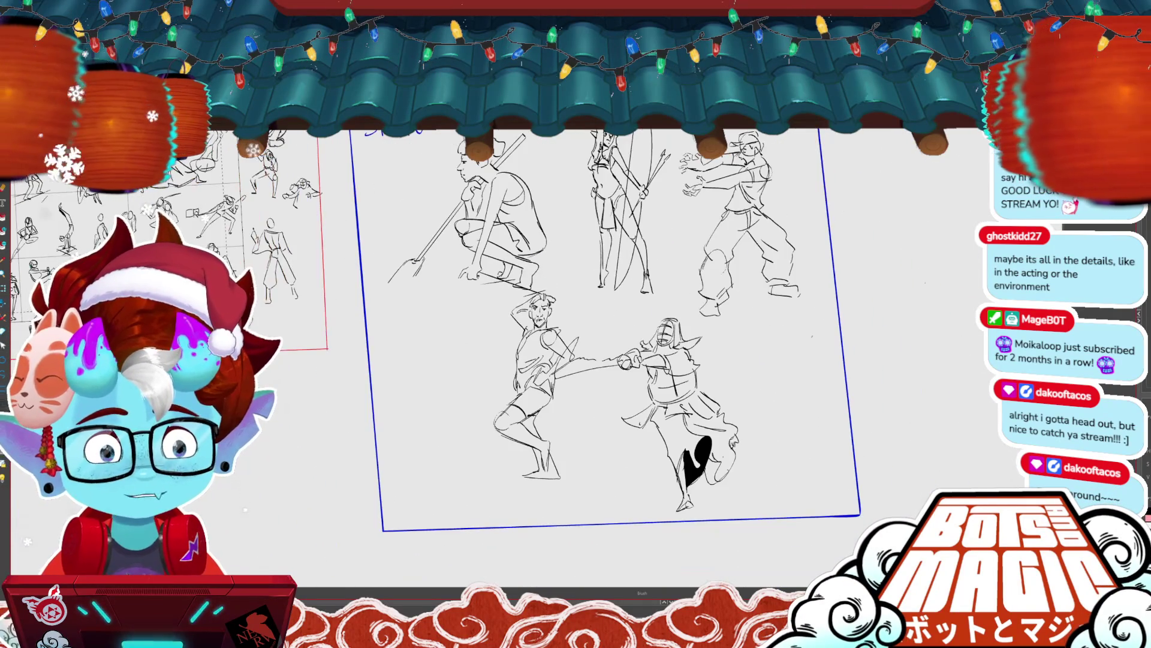
{"action": "scroll", "coordinate": [592, 289], "scroll_direction": "up", "scroll_amount": 5}
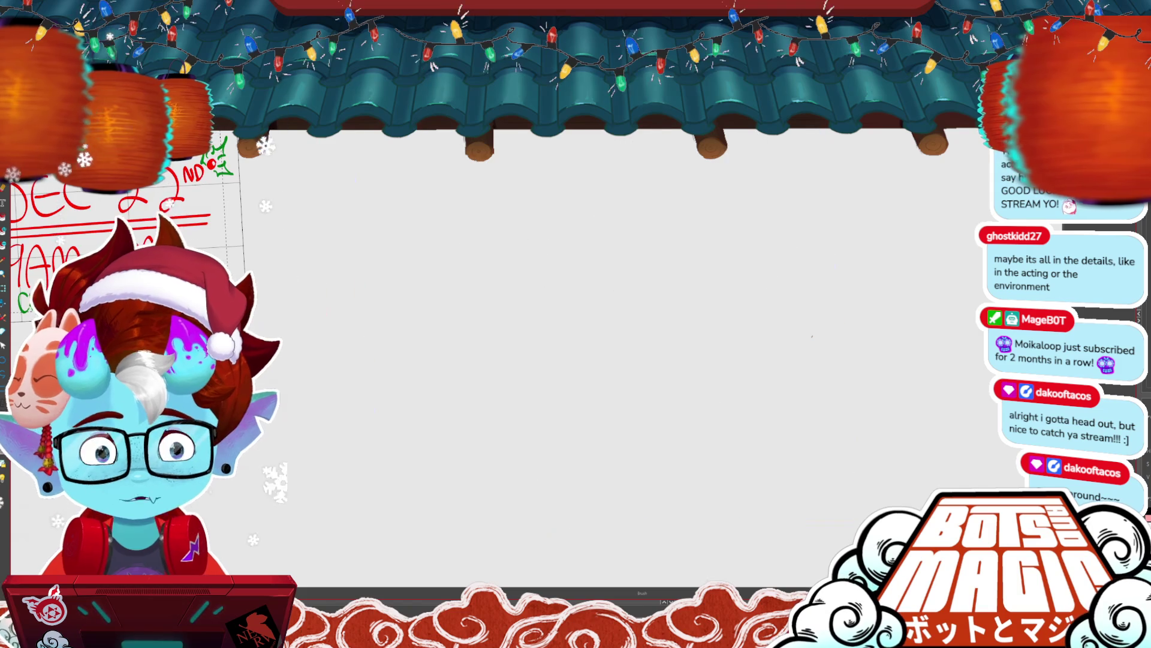
{"action": "scroll", "coordinate": [592, 289], "scroll_direction": "up", "scroll_amount": 5}
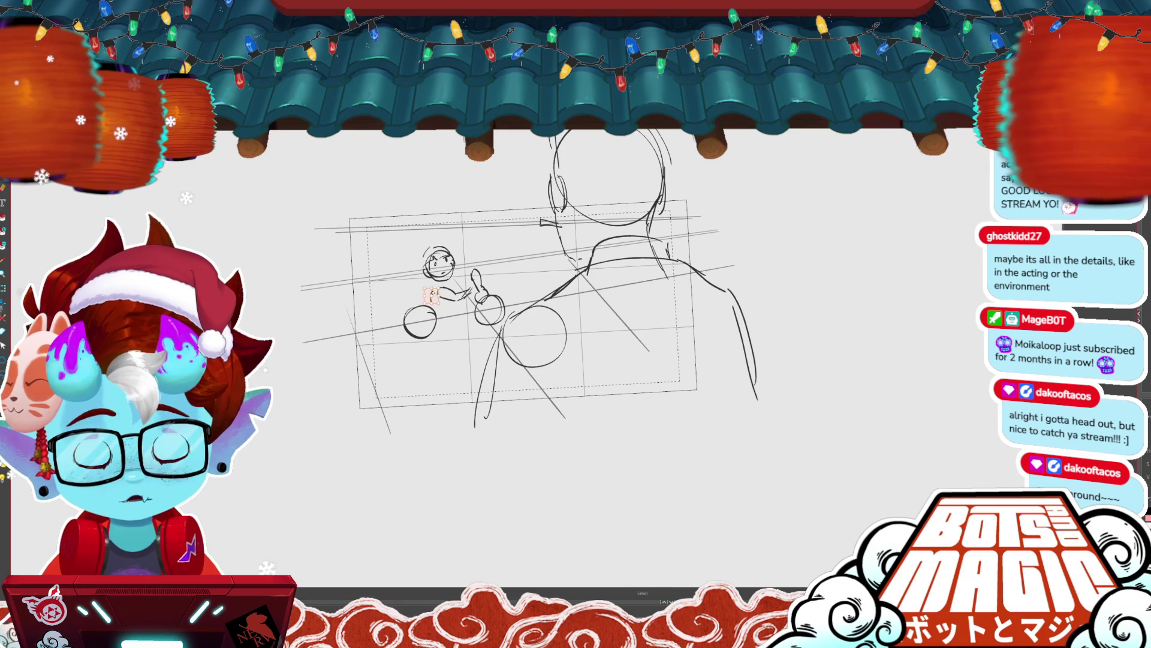
- Add a torso stroke to the small distant rider
{"action": "left_click_drag", "start_coordinate": [430, 286], "coordinate": [428, 301]}
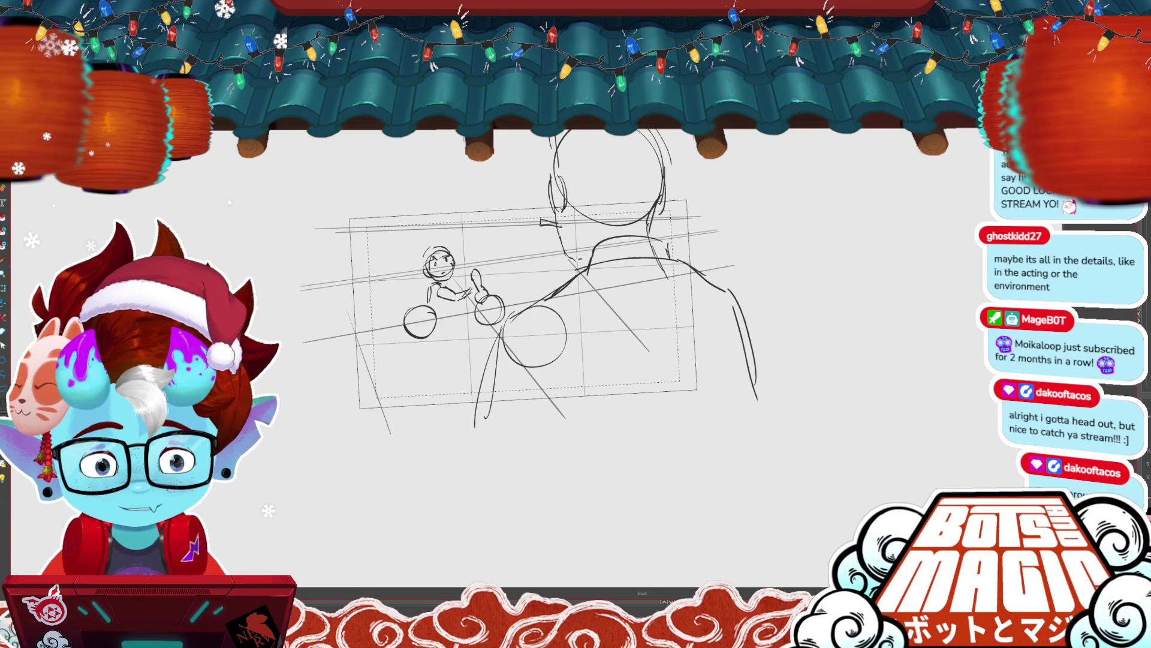
- Add a short stroke beside the small rider and an inner circle in the bike's wheel
{"action": "left_click_drag", "start_coordinate": [413, 297], "coordinate": [429, 299]}
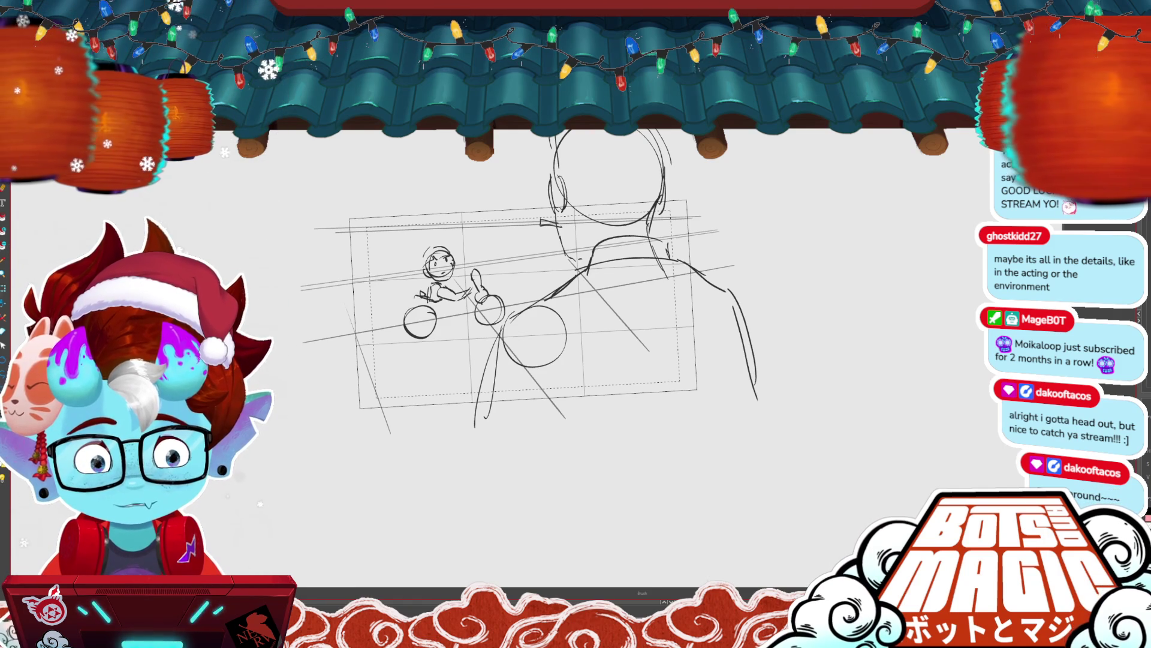
{"action": "key", "text": "m"}
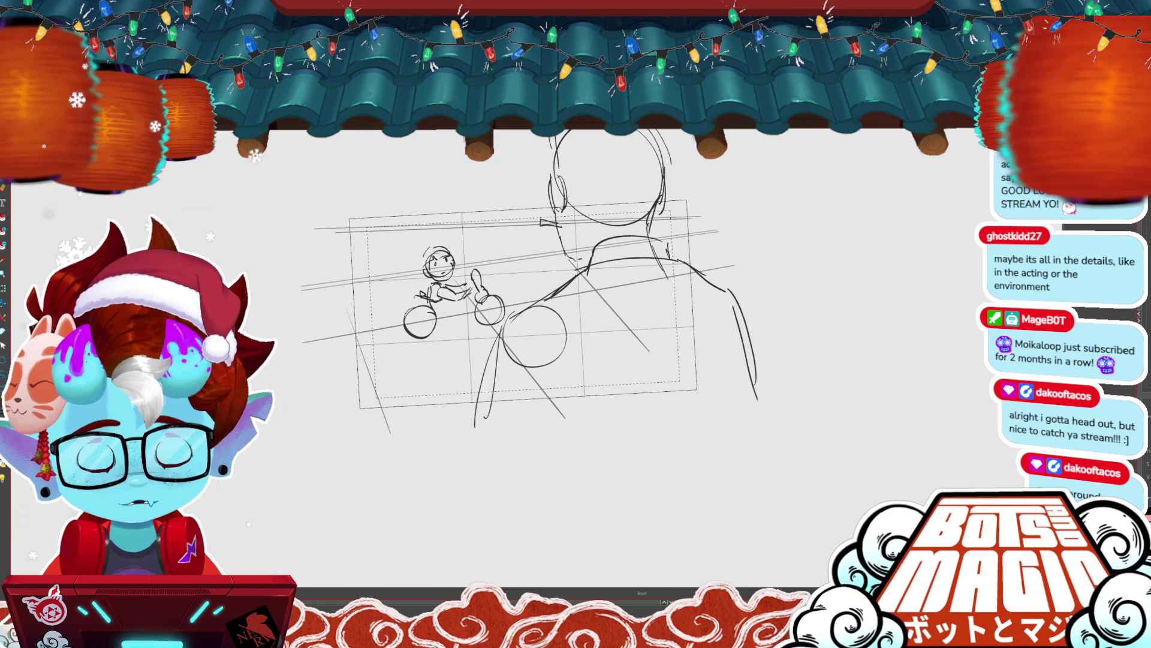
{"action": "key", "text": "b"}
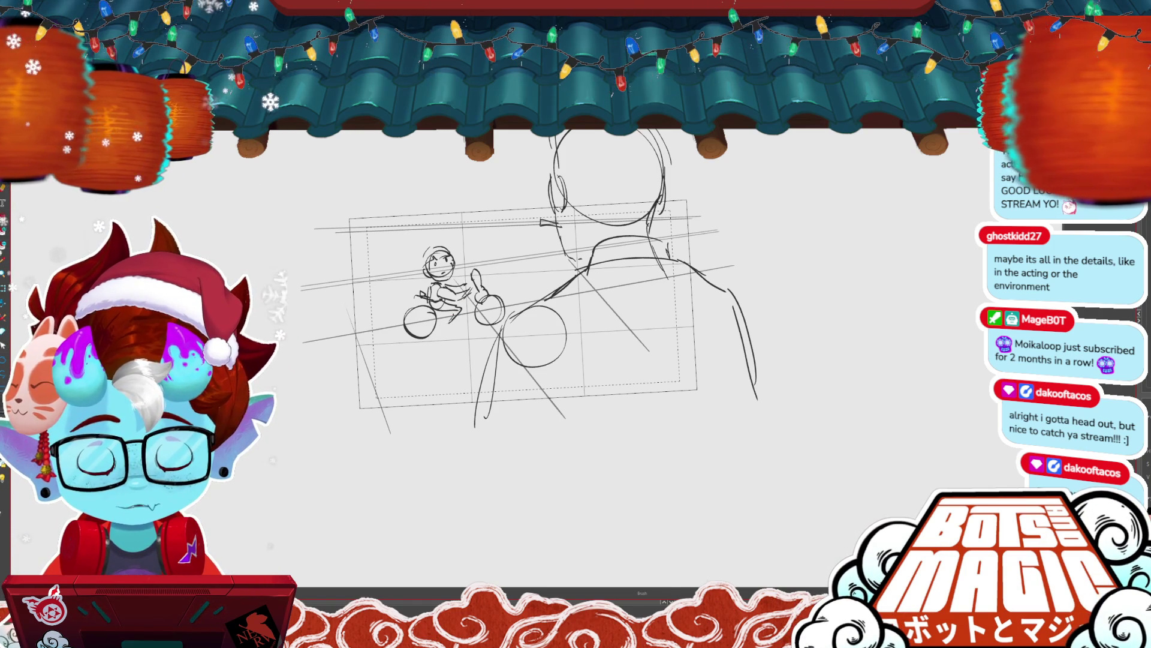
{"action": "left_click_drag", "start_coordinate": [420, 317], "coordinate": [427, 324]}
{"action": "key", "text": "v"}
{"action": "left_click", "coordinate": [418, 324]}
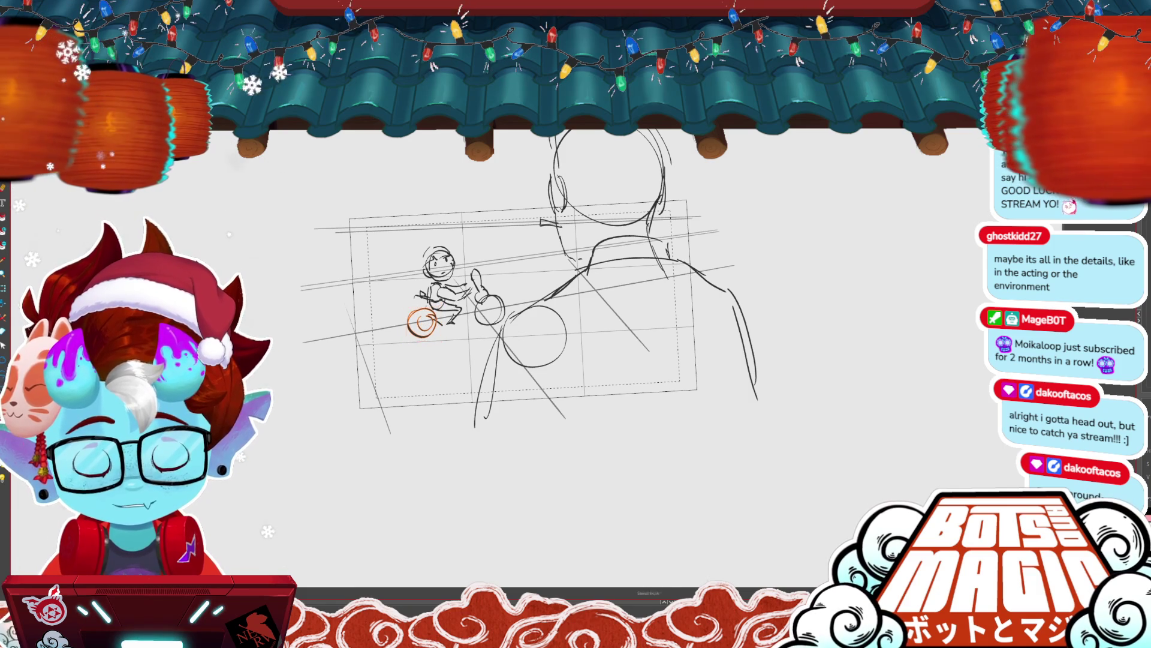
{"action": "key", "text": "b"}
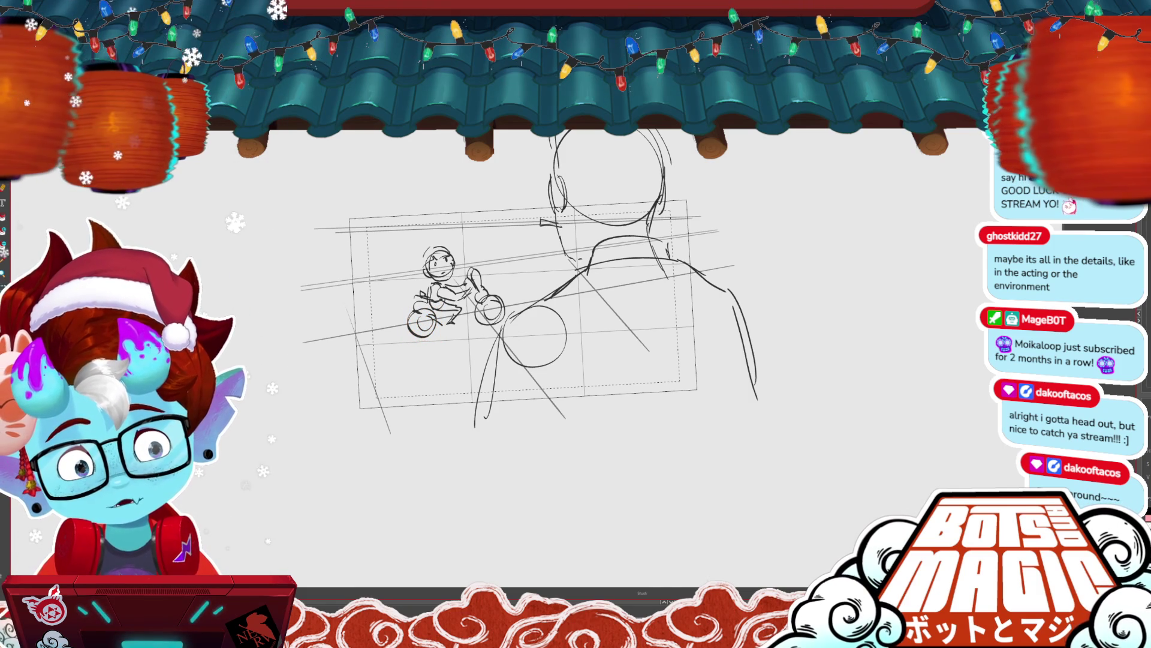
- Stretch the whole small motorbike sketch slightly taller, then advance to the back-view drawing
{"action": "key", "text": "v"}
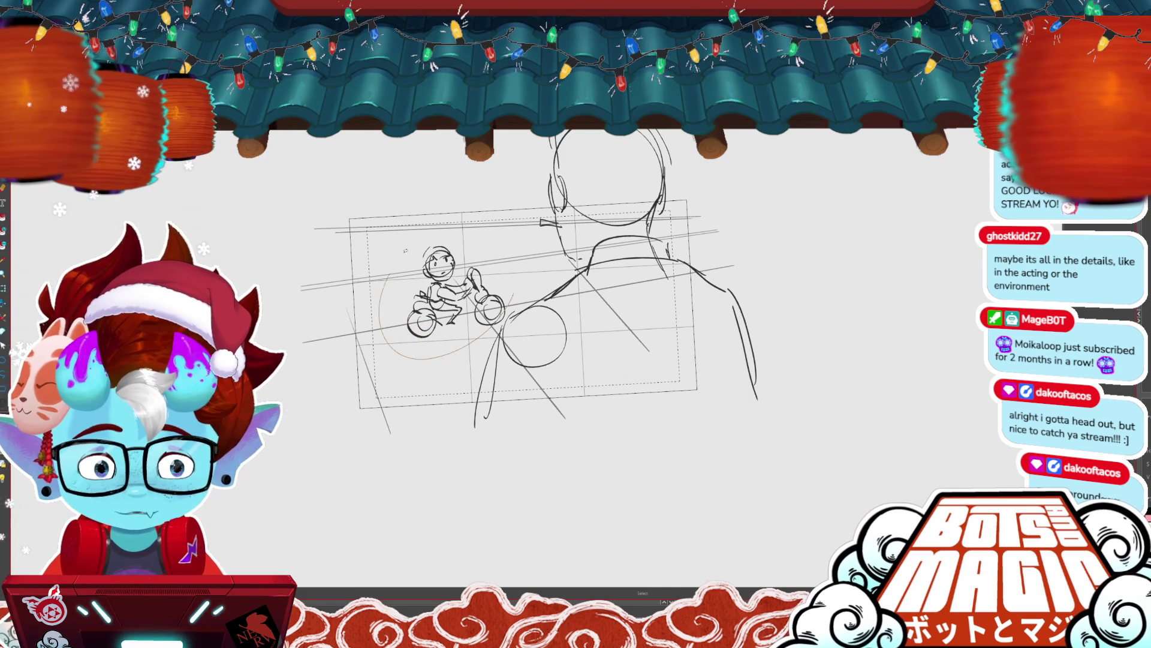
{"action": "left_click", "coordinate": [489, 278]}
{"action": "left_click_drag", "start_coordinate": [453, 238], "coordinate": [458, 231]}
{"action": "key", "text": "space"}
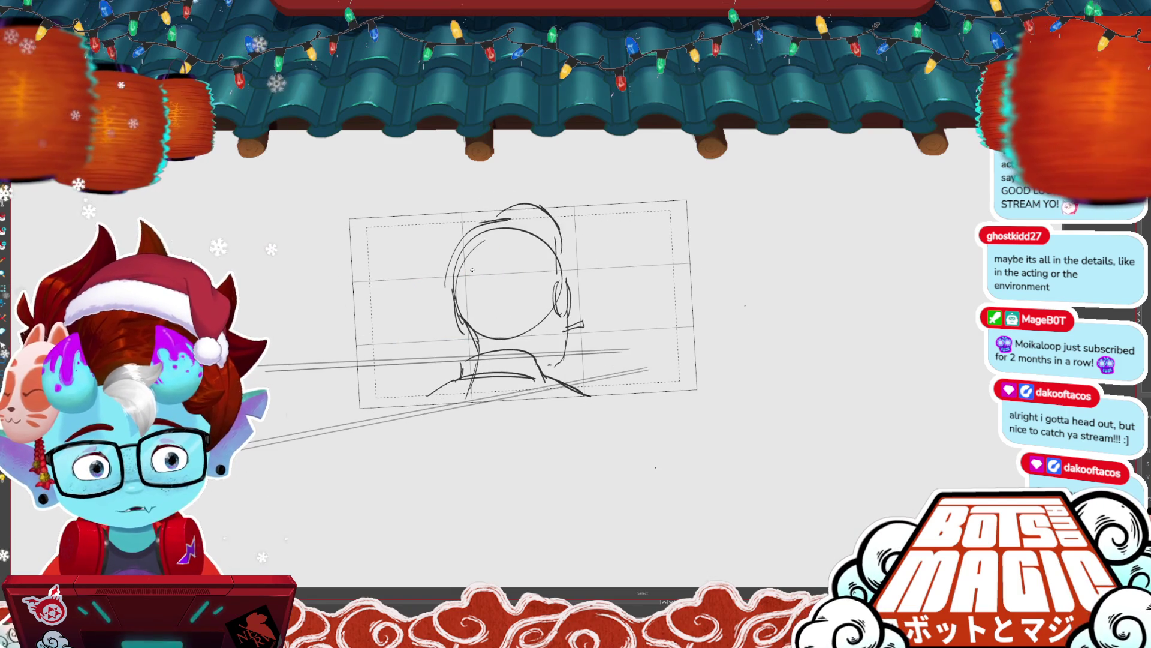
- Stop panel playback, deselect the rider drawing, and add a new blank panel with P
{"action": "scroll", "coordinate": [515, 360], "scroll_direction": "up", "scroll_amount": 3}
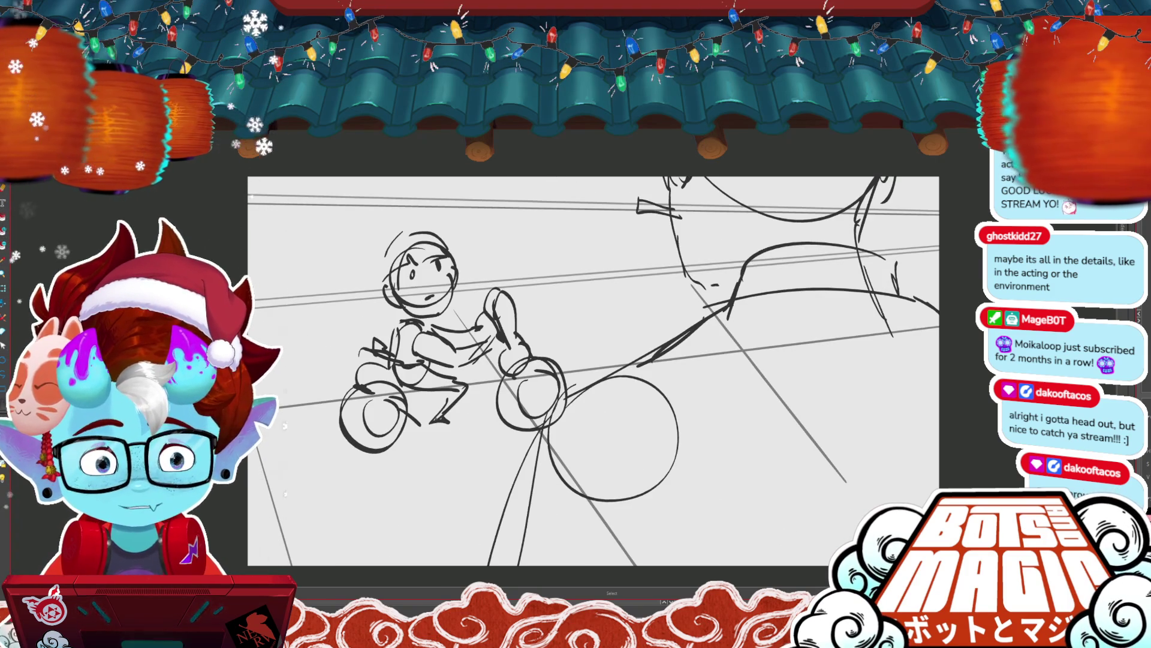
{"action": "key", "text": "space"}
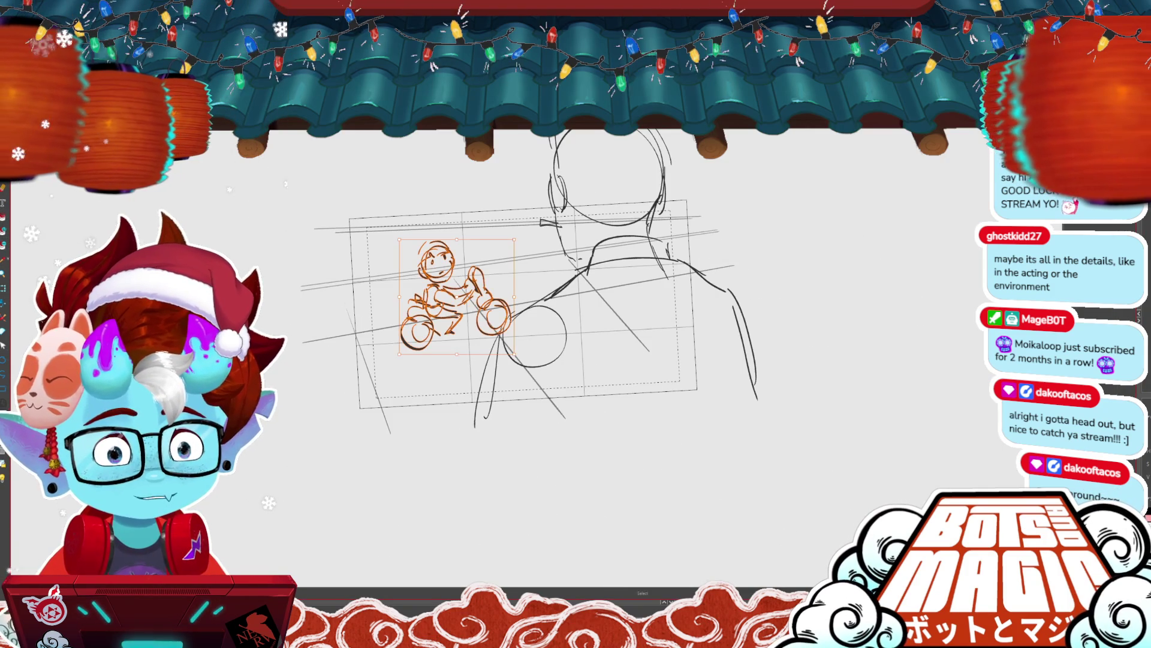
{"action": "left_click", "coordinate": [481, 229]}
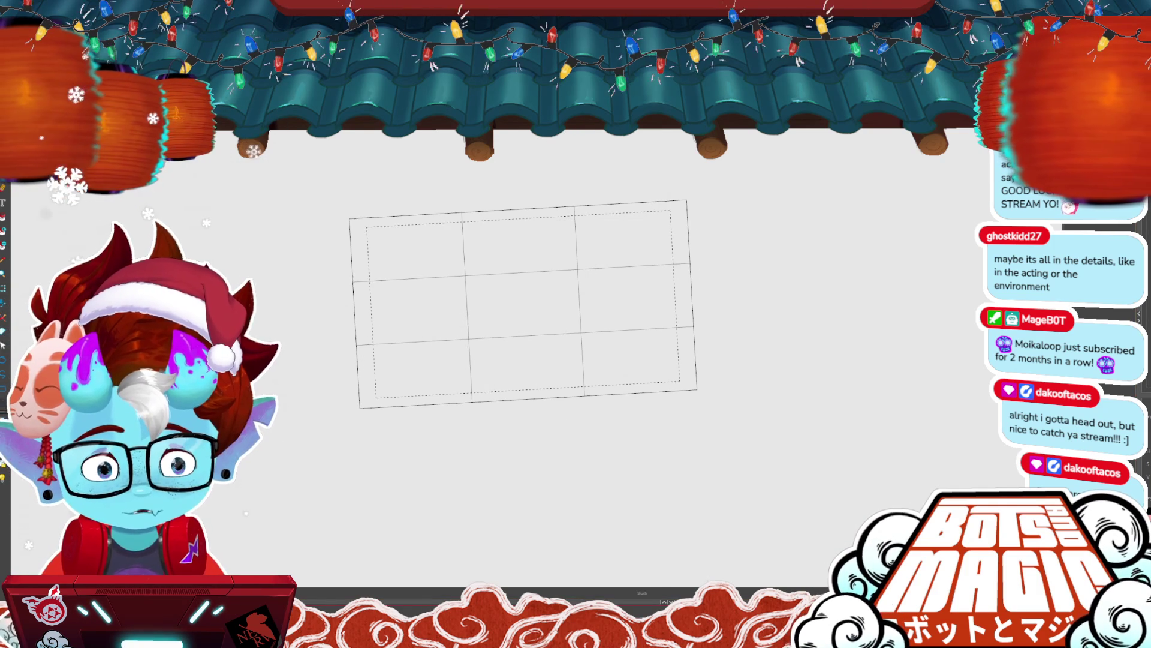
{"action": "key", "text": "p"}
{"action": "scroll", "coordinate": [522, 306], "scroll_direction": "down", "scroll_amount": 3}
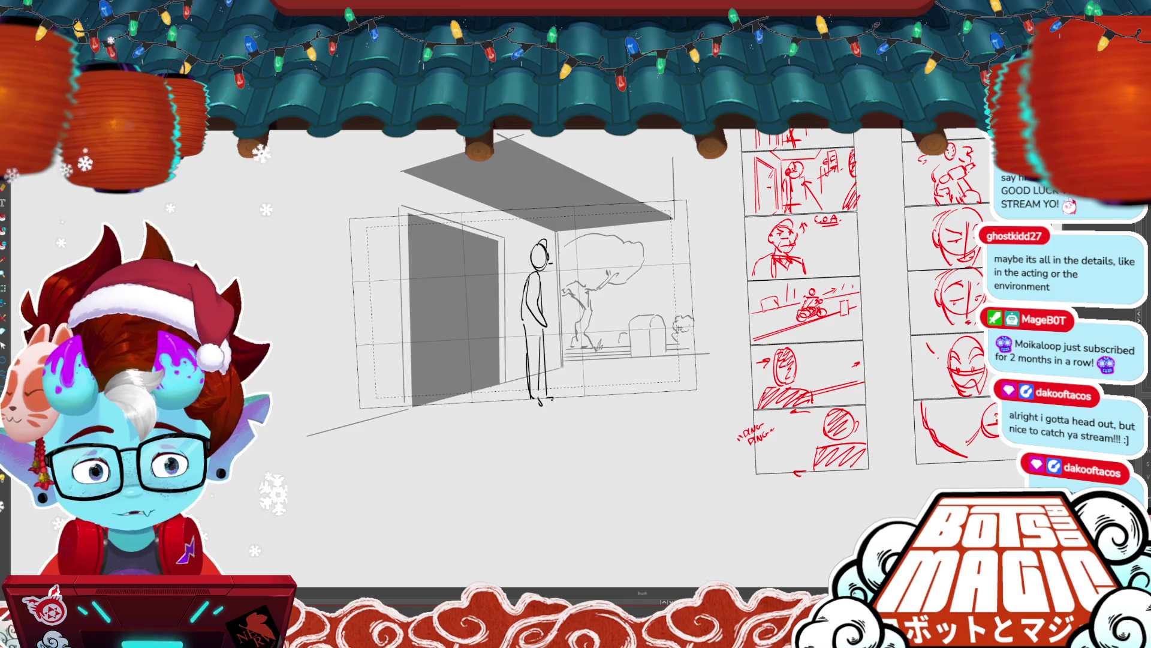
{"action": "scroll", "coordinate": [420, 312], "scroll_direction": "up", "scroll_amount": 3}
{"action": "scroll", "coordinate": [503, 359], "scroll_direction": "right", "scroll_amount": 5}
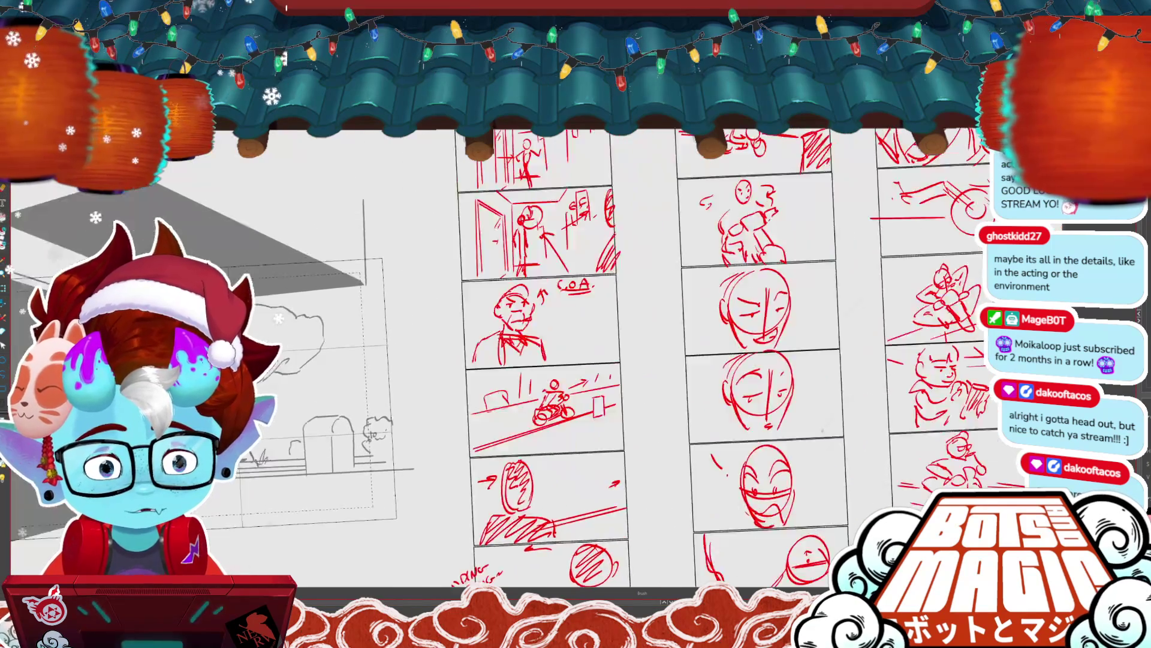
{"action": "scroll", "coordinate": [540, 360], "scroll_direction": "down", "scroll_amount": 3}
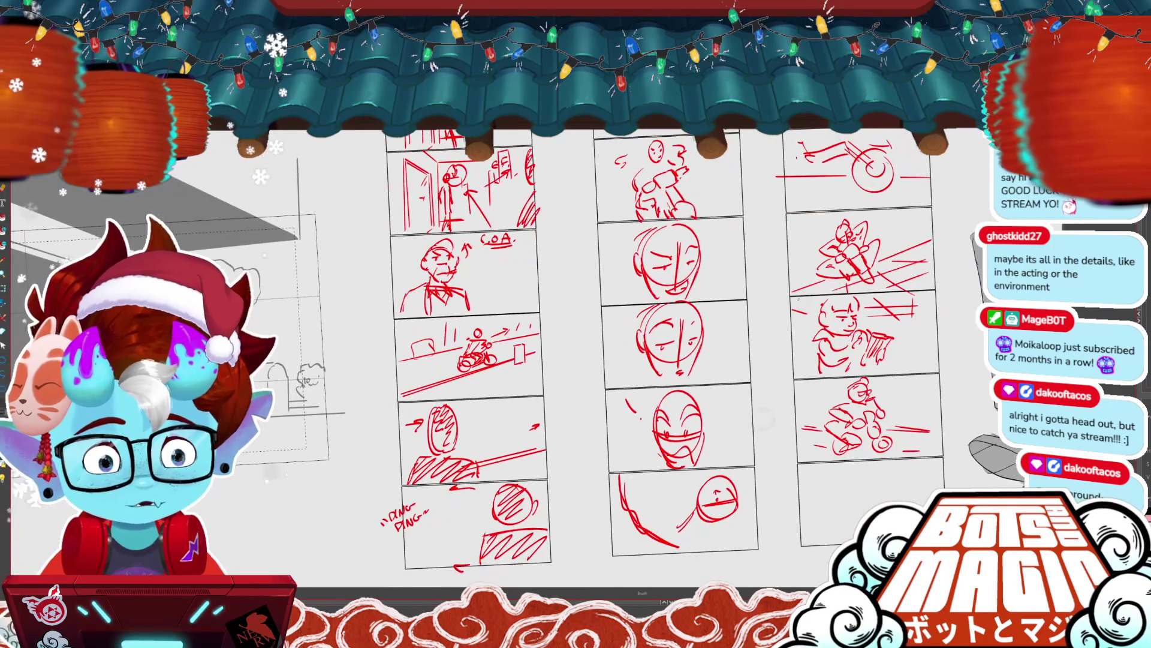
{"action": "key", "text": "p"}
{"action": "scroll", "coordinate": [419, 306], "scroll_direction": "up", "scroll_amount": 3}
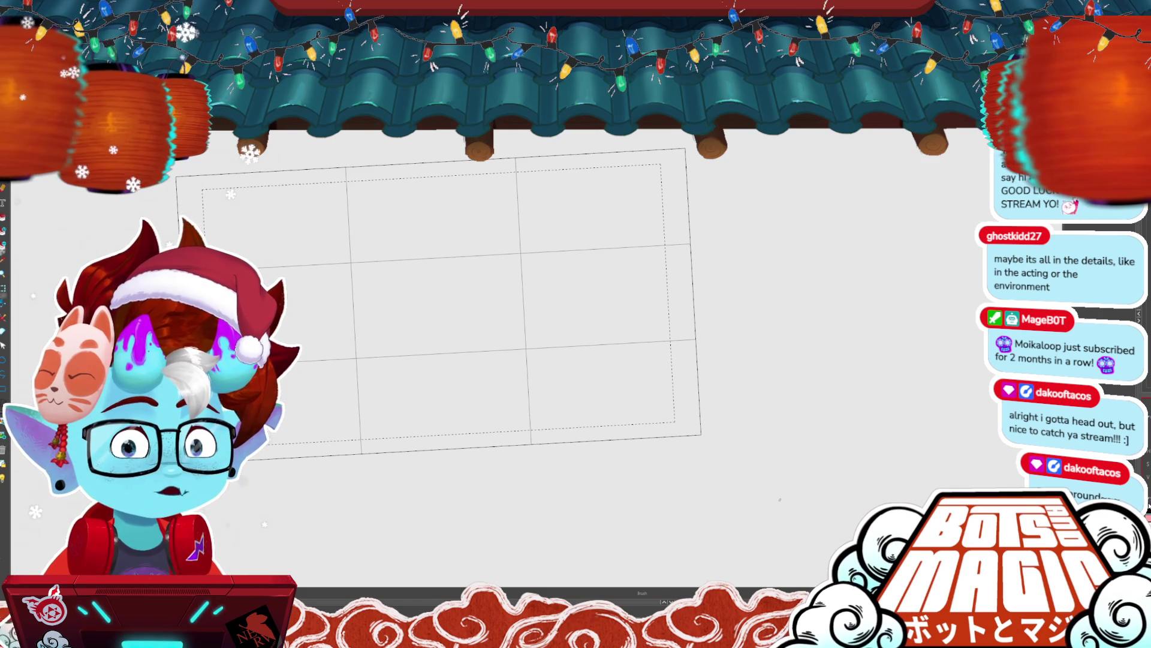
{"action": "left_click_drag", "start_coordinate": [779, 500], "coordinate": [837, 492]}
- Sketch the rider's head oval with cross lines and jaw, then shift it left and shrink it
{"action": "mouse_move", "coordinate": [466, 246]}
{"action": "left_mouse_down"}
{"action": "mouse_move", "coordinate": [475, 256]}
{"action": "mouse_move", "coordinate": [444, 245]}
{"action": "mouse_move", "coordinate": [450, 318]}
{"action": "mouse_move", "coordinate": [474, 275]}
{"action": "mouse_move", "coordinate": [451, 320]}
{"action": "left_mouse_up"}
{"action": "left_click_drag", "start_coordinate": [478, 277], "coordinate": [455, 318]}
{"action": "key", "text": "alt+s"}
{"action": "mouse_move", "coordinate": [414, 234]}
{"action": "left_mouse_down"}
{"action": "mouse_move", "coordinate": [486, 326]}
{"action": "mouse_move", "coordinate": [420, 281]}
{"action": "mouse_move", "coordinate": [424, 302]}
{"action": "left_mouse_up"}
{"action": "key", "text": "alt+b"}
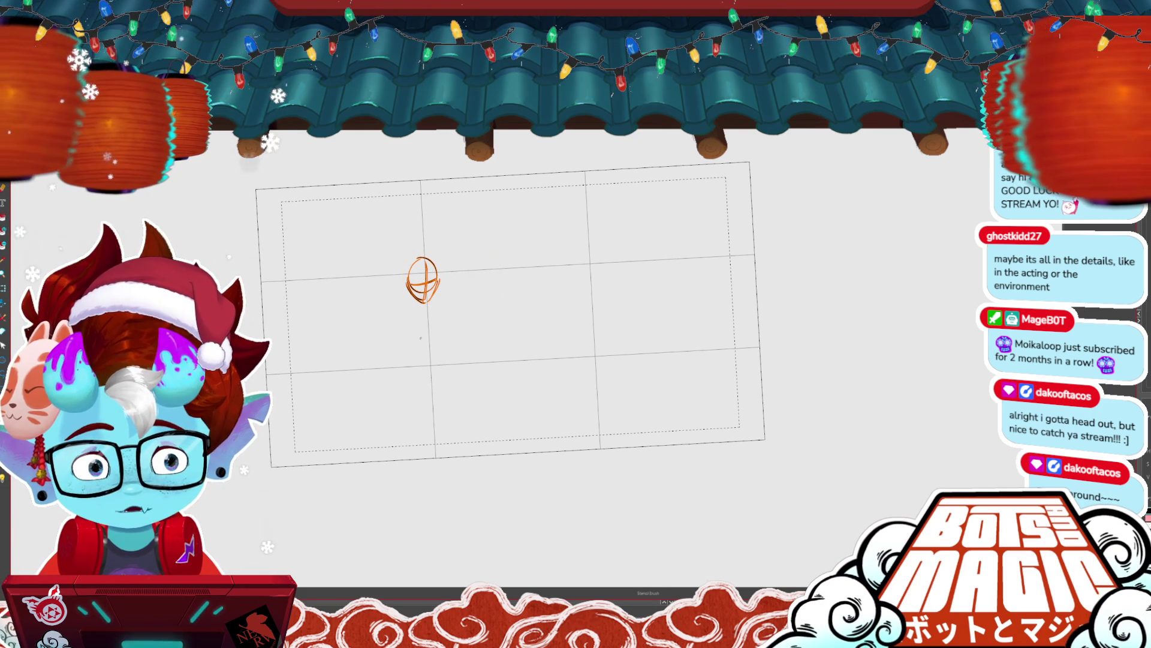
- Add the body, a large shoulder oval, a longer lower leg and a bike stroke
{"action": "mouse_move", "coordinate": [415, 342]}
{"action": "left_mouse_down"}
{"action": "mouse_move", "coordinate": [460, 330]}
{"action": "mouse_move", "coordinate": [412, 356]}
{"action": "mouse_move", "coordinate": [411, 343]}
{"action": "mouse_move", "coordinate": [455, 363]}
{"action": "mouse_move", "coordinate": [413, 362]}
{"action": "mouse_move", "coordinate": [487, 323]}
{"action": "left_mouse_up"}
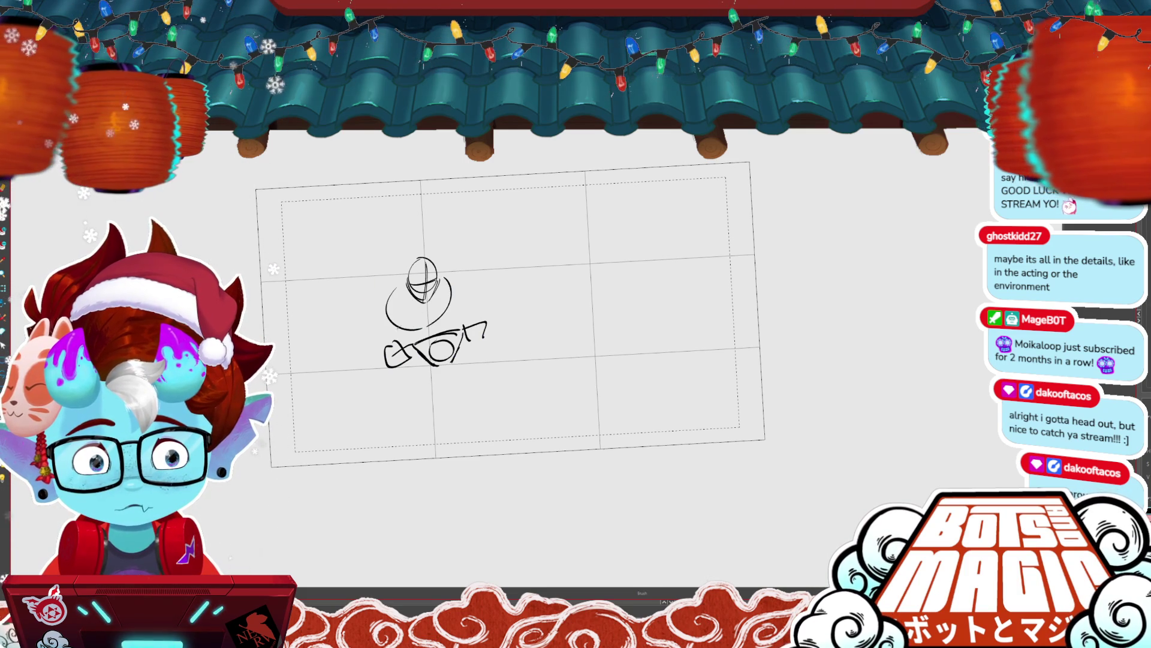
{"action": "left_click_drag", "start_coordinate": [443, 277], "coordinate": [388, 300]}
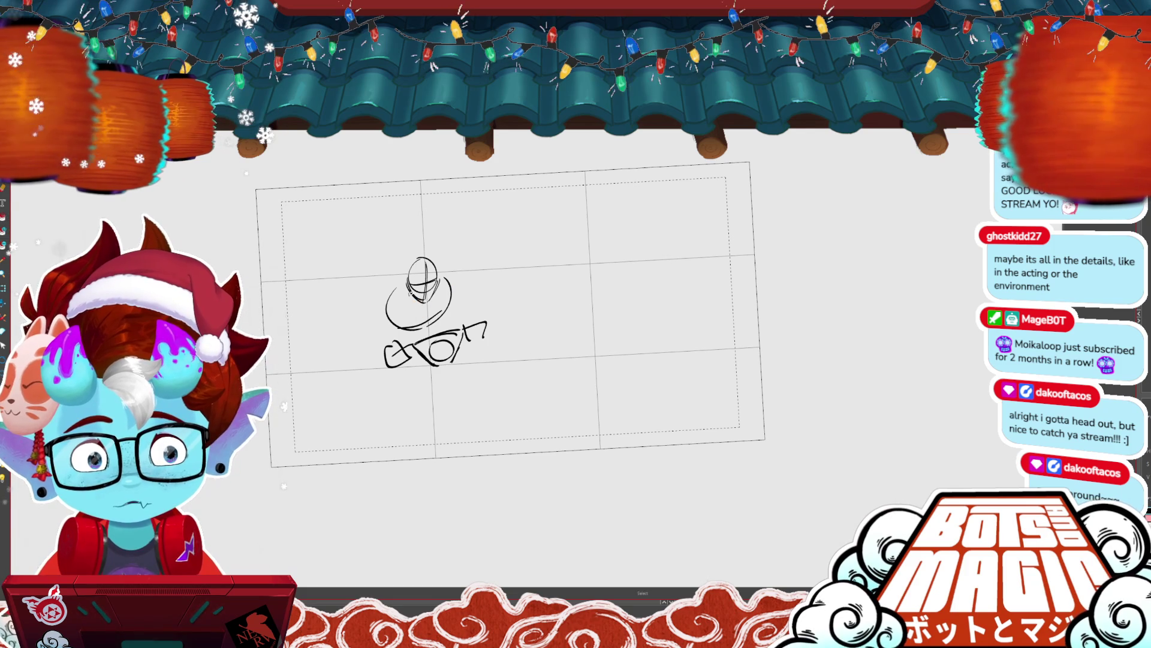
{"action": "mouse_move", "coordinate": [509, 311]}
{"action": "left_mouse_down"}
{"action": "mouse_move", "coordinate": [542, 326]}
{"action": "mouse_move", "coordinate": [504, 297]}
{"action": "left_mouse_up"}
{"action": "scroll", "coordinate": [510, 312], "scroll_direction": "up", "scroll_amount": 2}
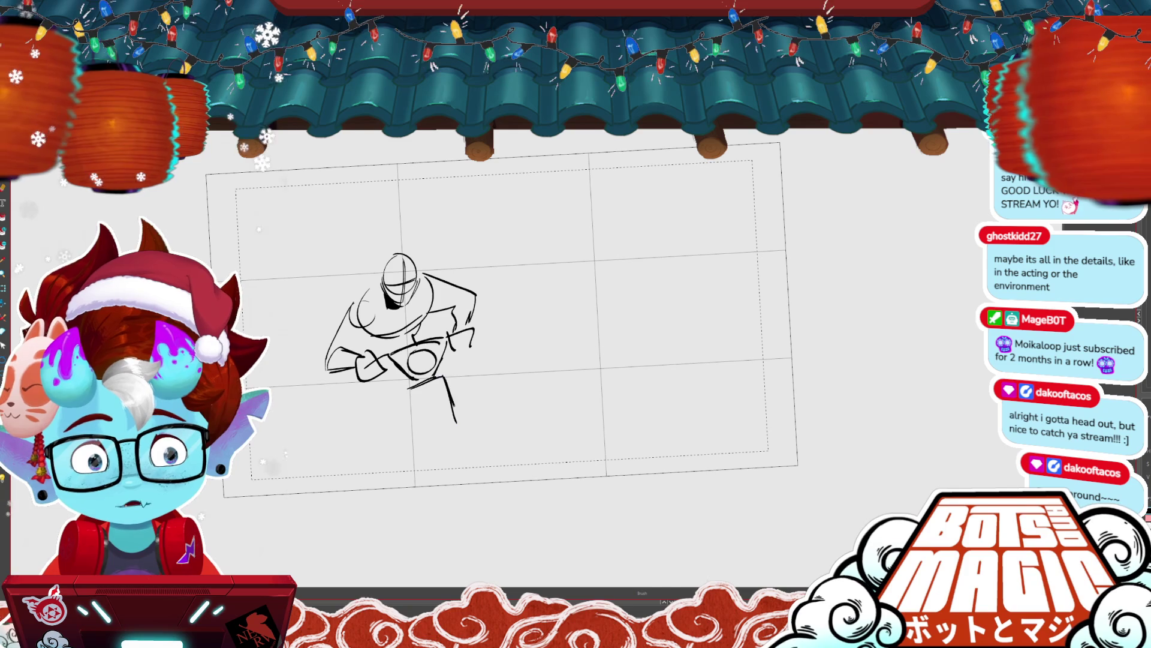
{"action": "key", "text": "ctrl+z"}
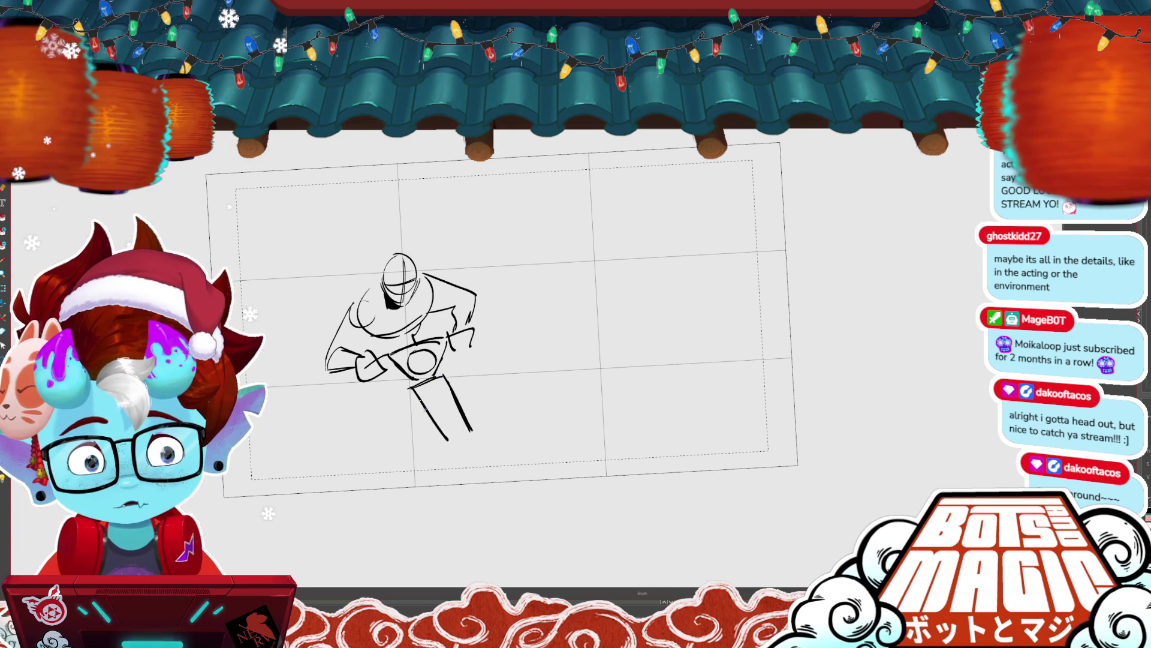
{"action": "left_click_drag", "start_coordinate": [415, 400], "coordinate": [467, 473]}
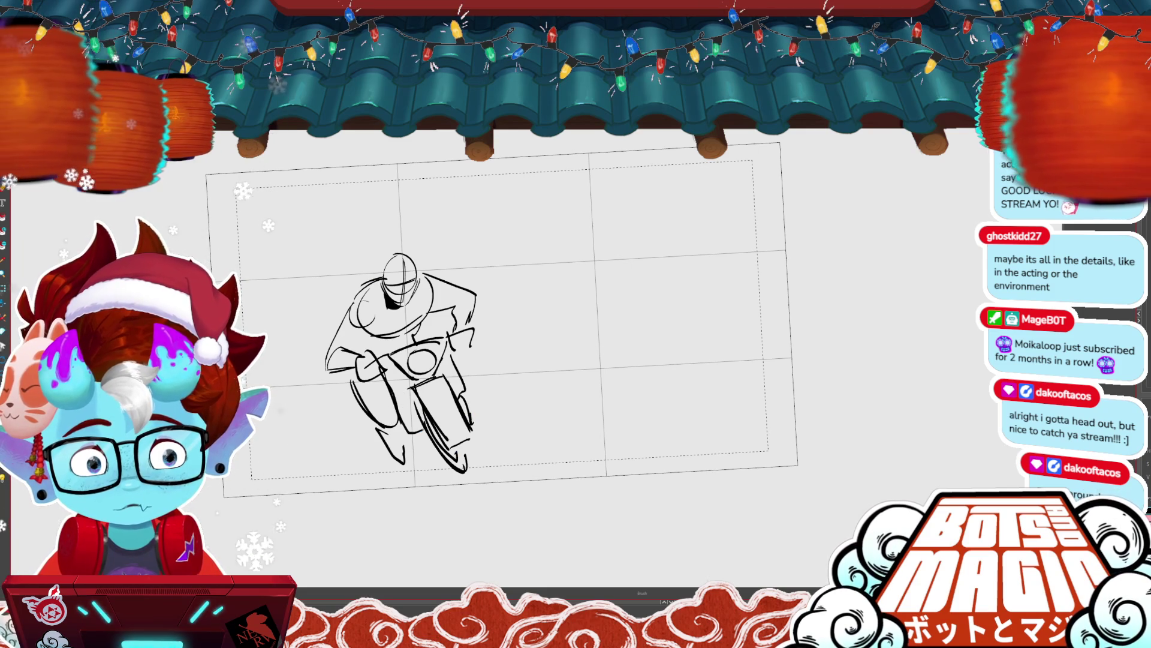
{"action": "left_click_drag", "start_coordinate": [390, 381], "coordinate": [410, 391]}
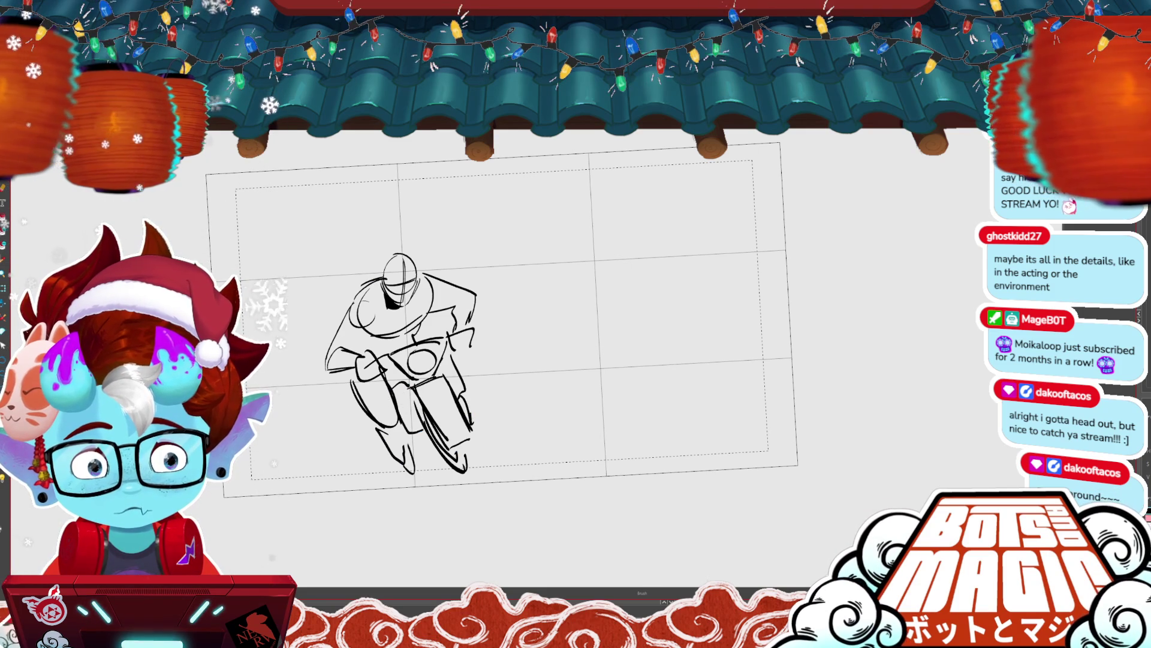
{"action": "scroll", "coordinate": [540, 276], "scroll_direction": "down", "scroll_amount": 3}
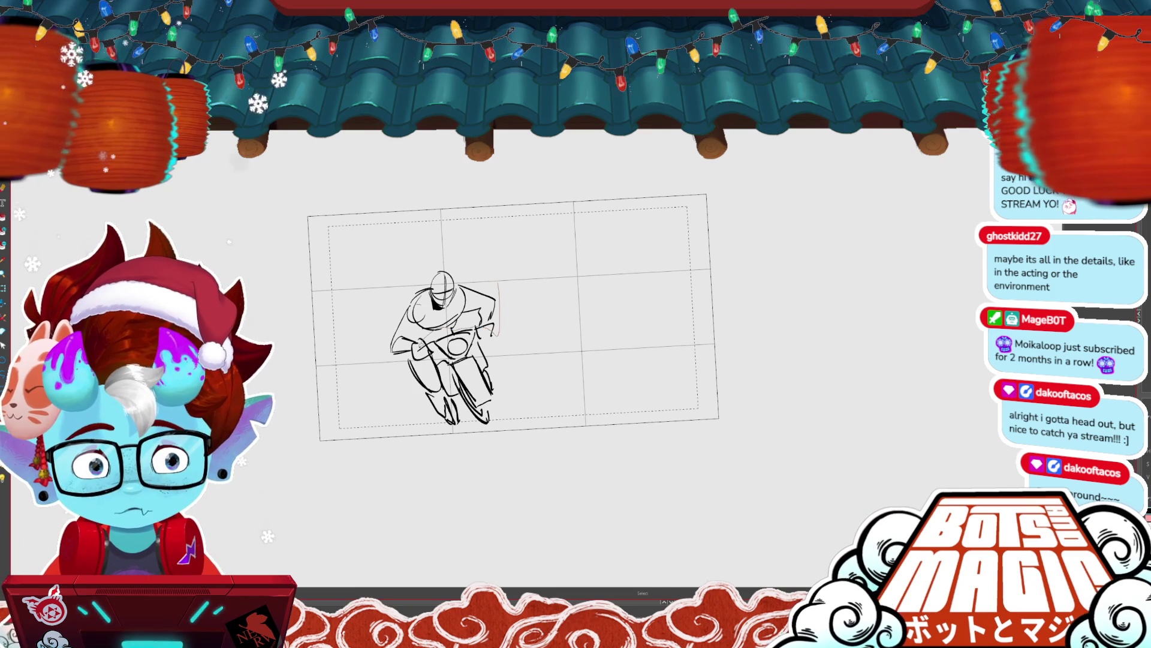
- Scale the whole front-view rider sketch down slightly within the frame
{"action": "key", "text": "ctrl+t"}
{"action": "left_click_drag", "start_coordinate": [500, 264], "coordinate": [487, 295]}
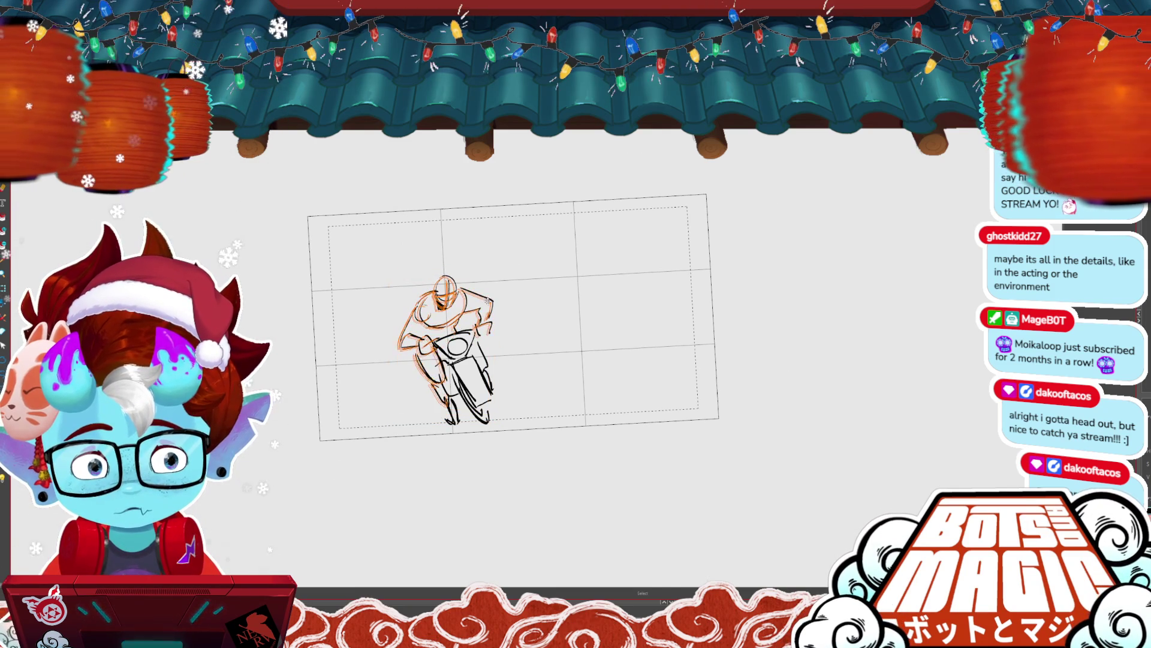
{"action": "key", "text": "Return"}
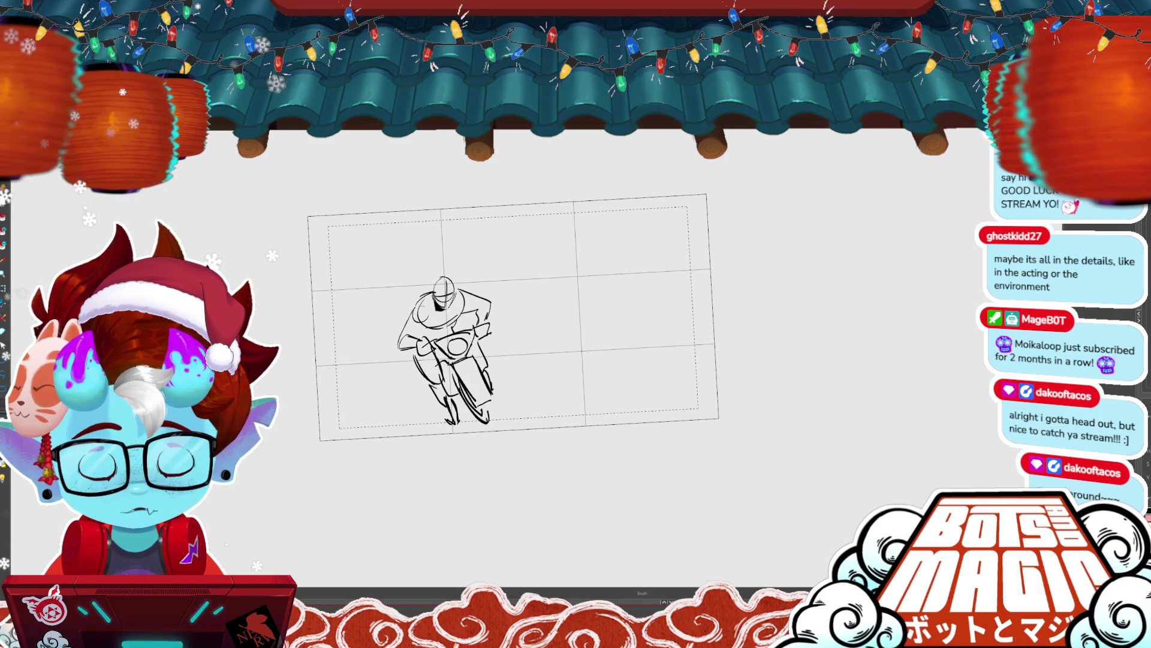
{"action": "key", "text": "ctrl+t"}
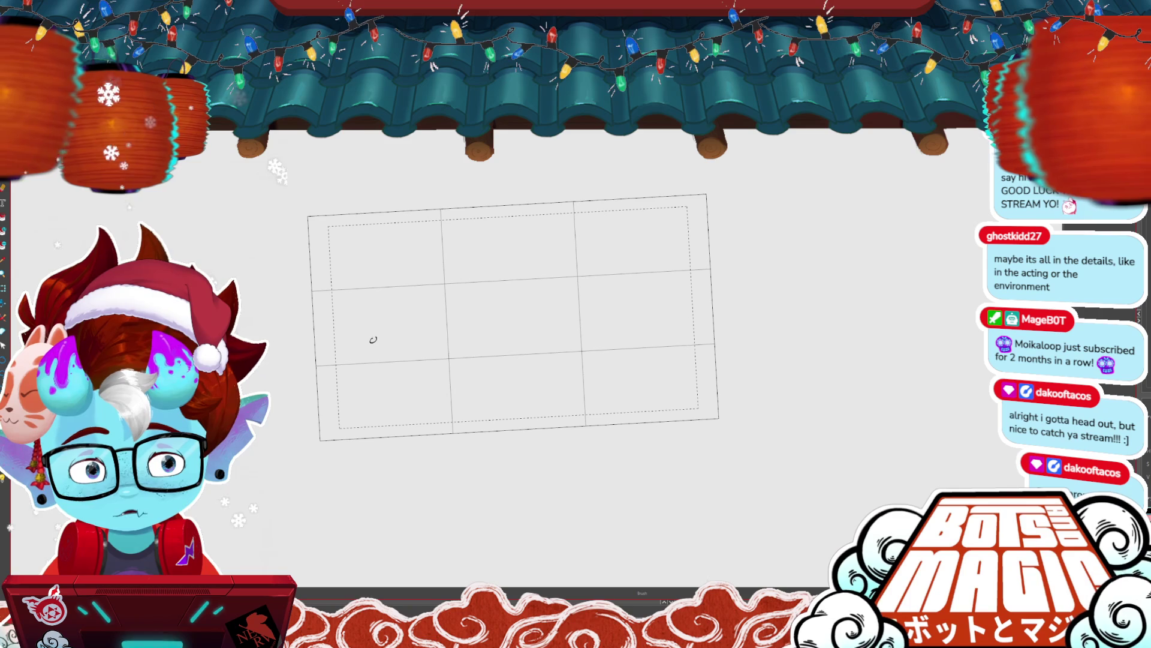
- Rough a tiny crouching stick figure with a head loop, body and limbs in the lower left
{"action": "left_click_drag", "start_coordinate": [367, 346], "coordinate": [372, 349]}
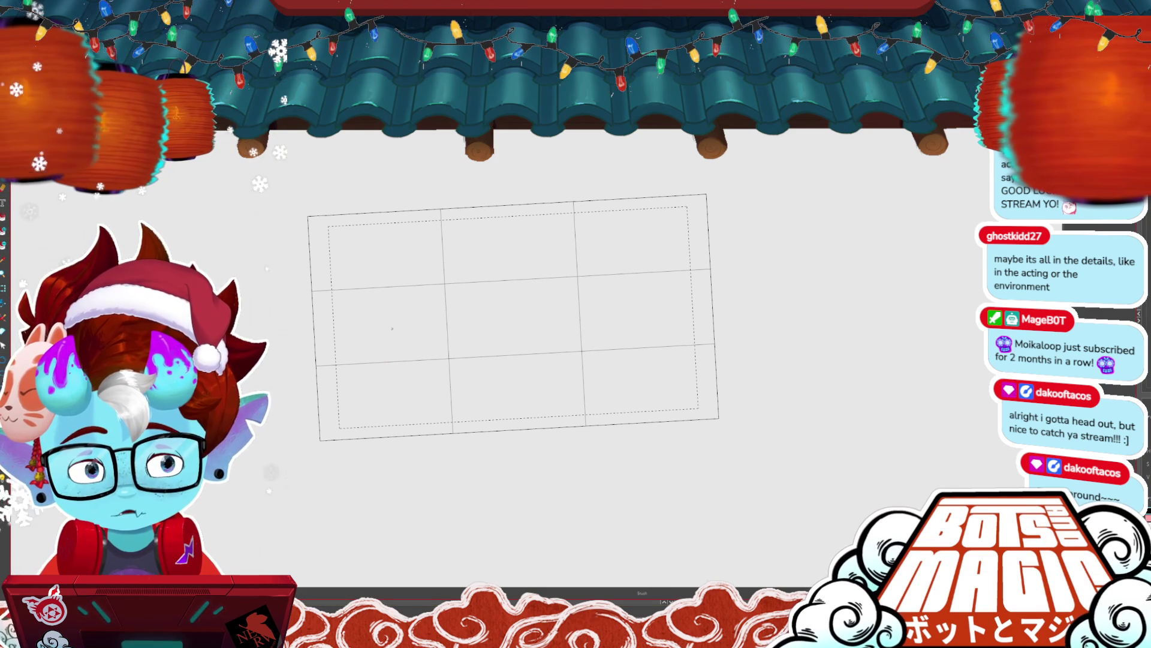
{"action": "mouse_move", "coordinate": [395, 347]}
{"action": "left_mouse_down"}
{"action": "mouse_move", "coordinate": [405, 345]}
{"action": "mouse_move", "coordinate": [385, 355]}
{"action": "left_mouse_up"}
{"action": "left_click_drag", "start_coordinate": [397, 341], "coordinate": [410, 345]}
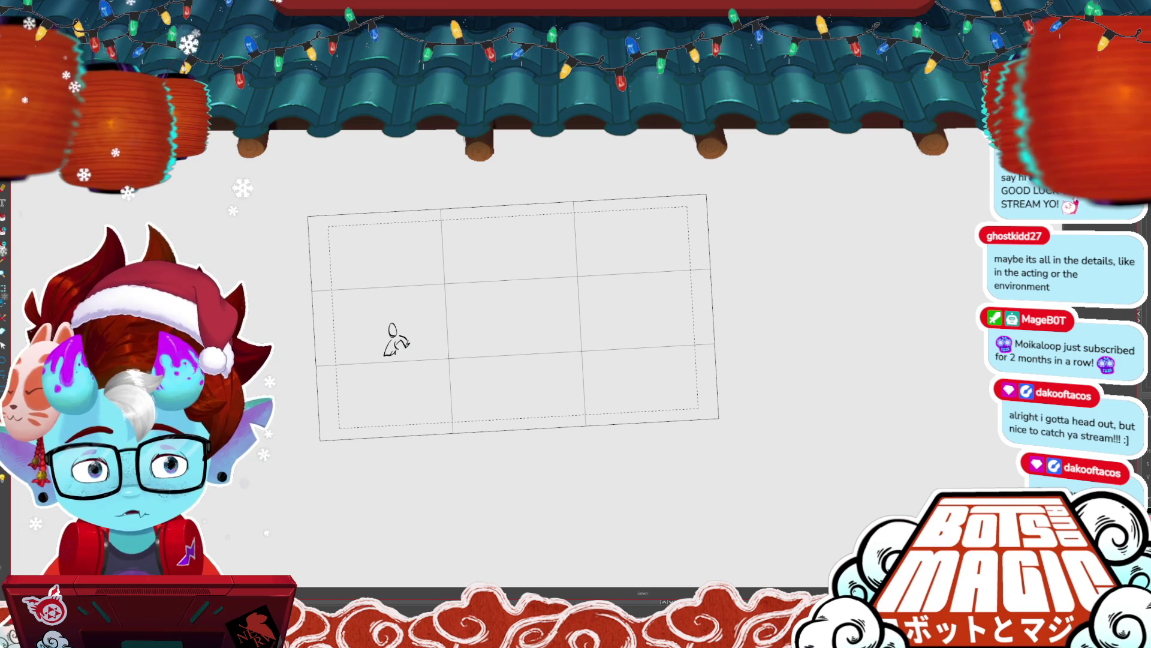
{"action": "left_click_drag", "start_coordinate": [402, 342], "coordinate": [414, 367]}
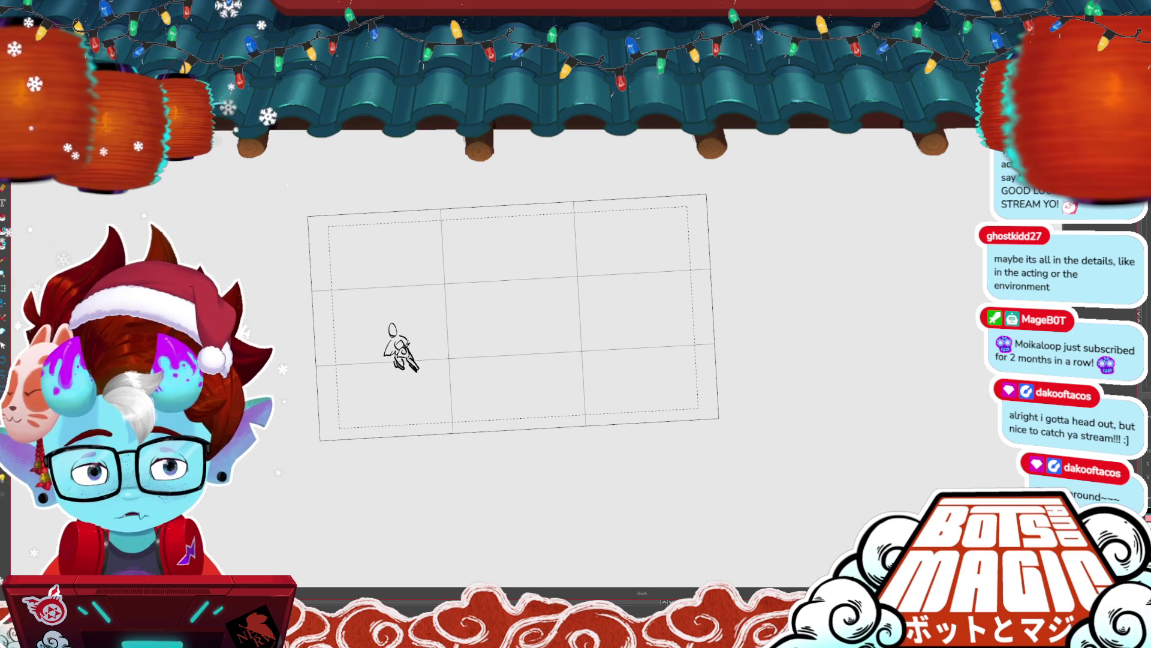
- Step back through earlier panels to the back-view motorcycle rider panel
{"action": "key", "text": "alt+s"}
{"action": "left_click_drag", "start_coordinate": [357, 282], "coordinate": [414, 396]}
{"action": "key", "text": "ctrl+z"}
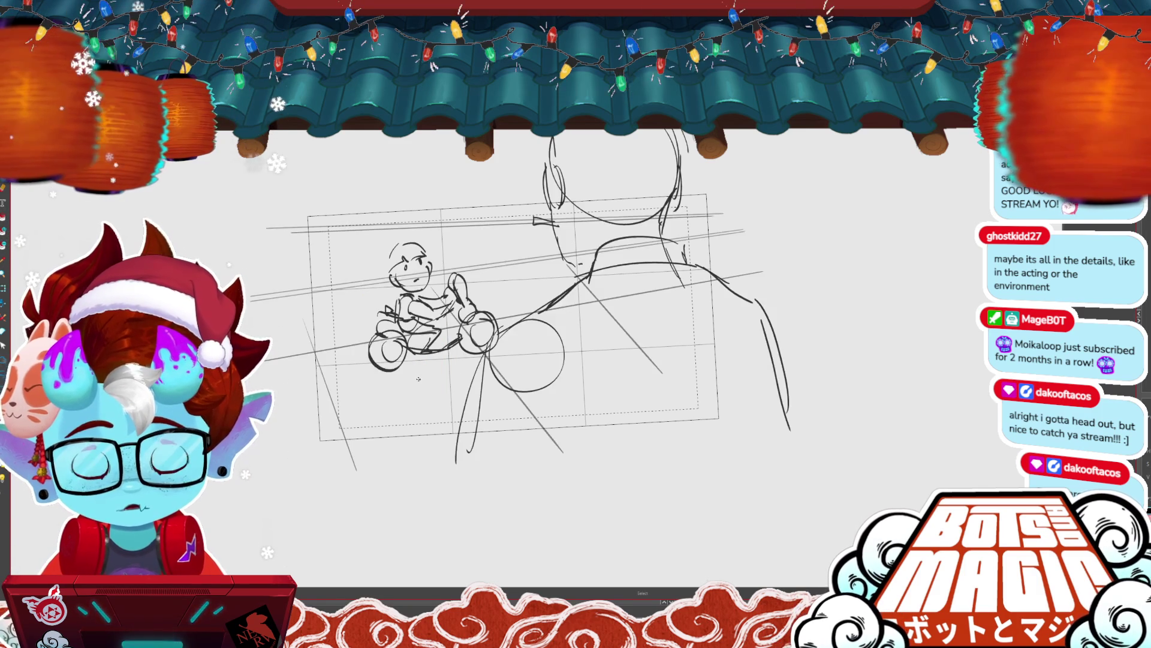
- Flip between the front-view rider panels to compare, then move to an empty panel
{"action": "key", "text": "ctrl+y"}
{"action": "key", "text": "ctrl+y"}
{"action": "key", "text": "ctrl+z"}
{"action": "key", "text": "ctrl+z"}
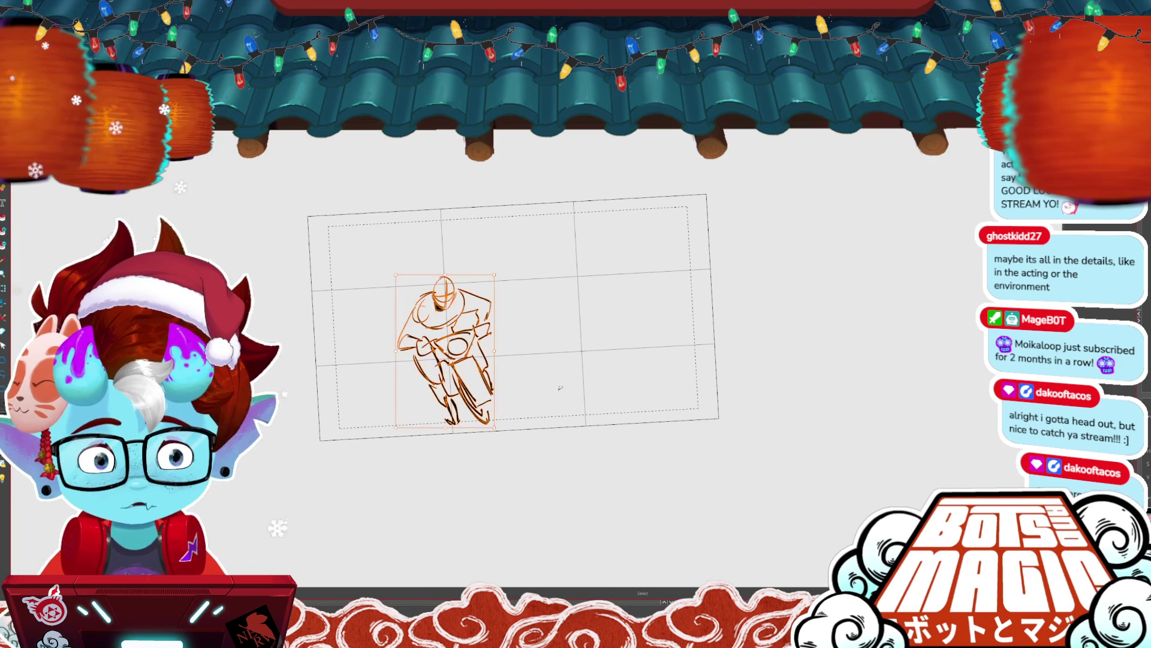
{"action": "key", "text": "Delete"}
{"action": "key", "text": "ctrl+z"}
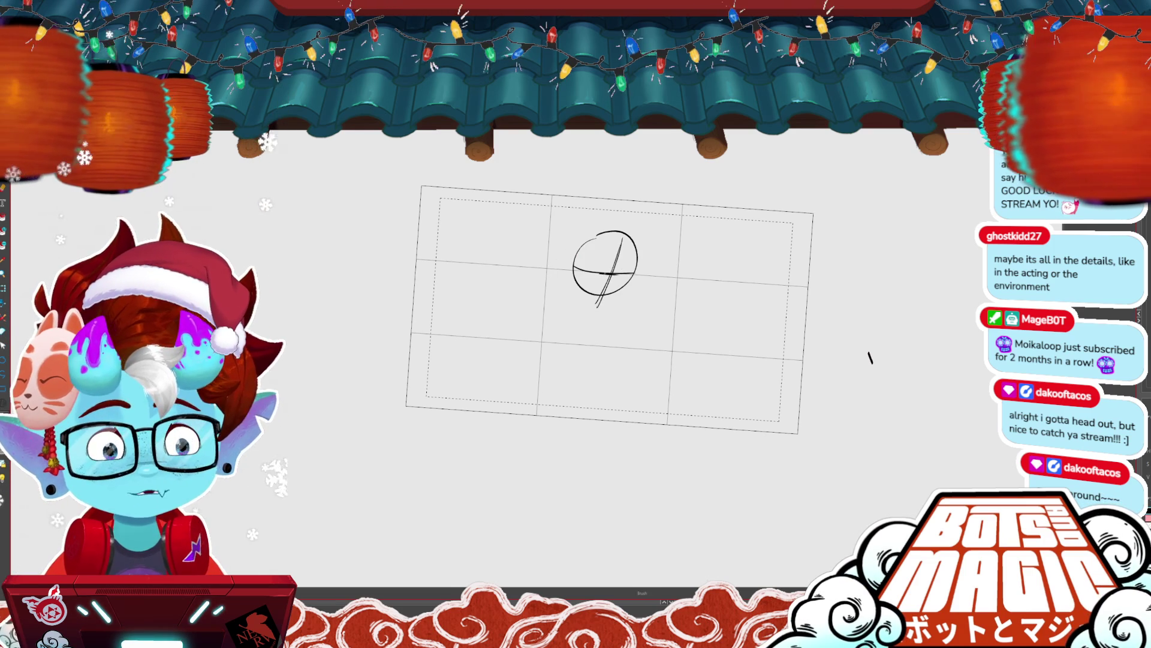
- Remove the stray head stroke, outline both handlebar ends, and draw the face, jaw and helmet edge
{"action": "key", "text": "ctrl+z"}
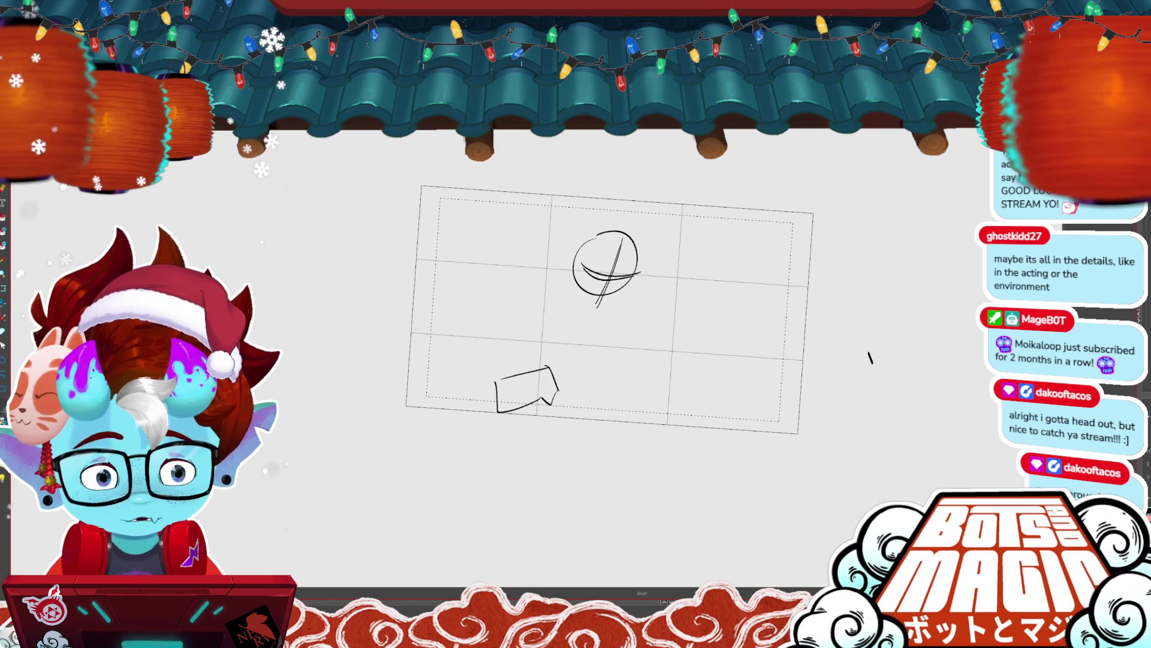
{"action": "left_click_drag", "start_coordinate": [496, 379], "coordinate": [541, 371]}
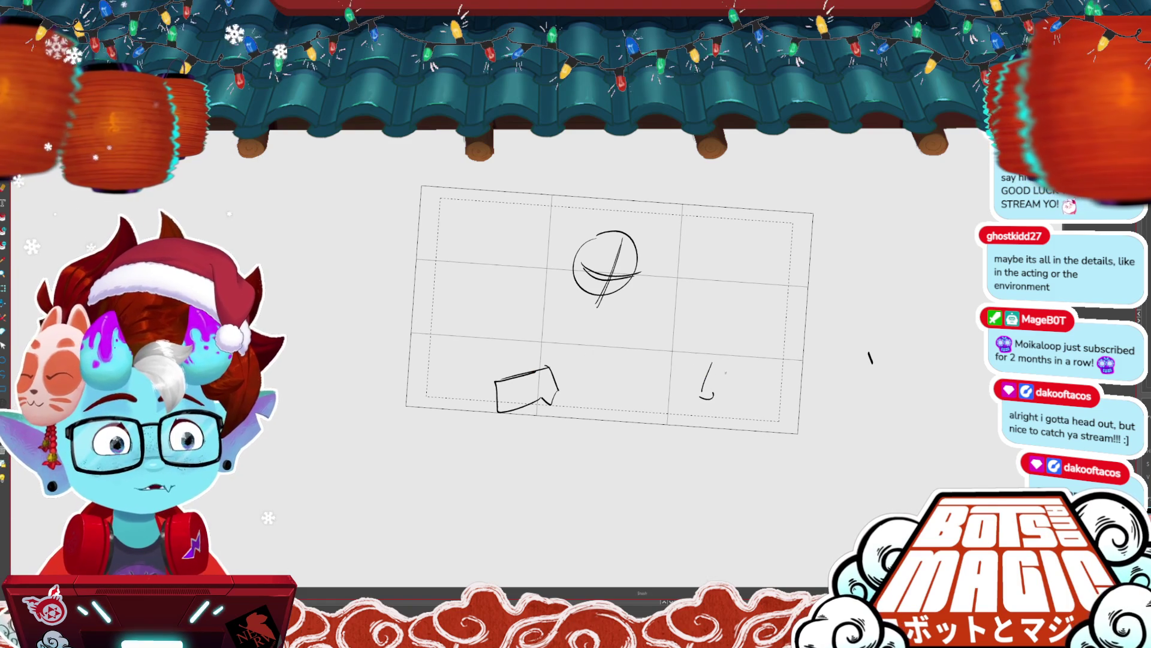
{"action": "left_click_drag", "start_coordinate": [755, 379], "coordinate": [714, 397]}
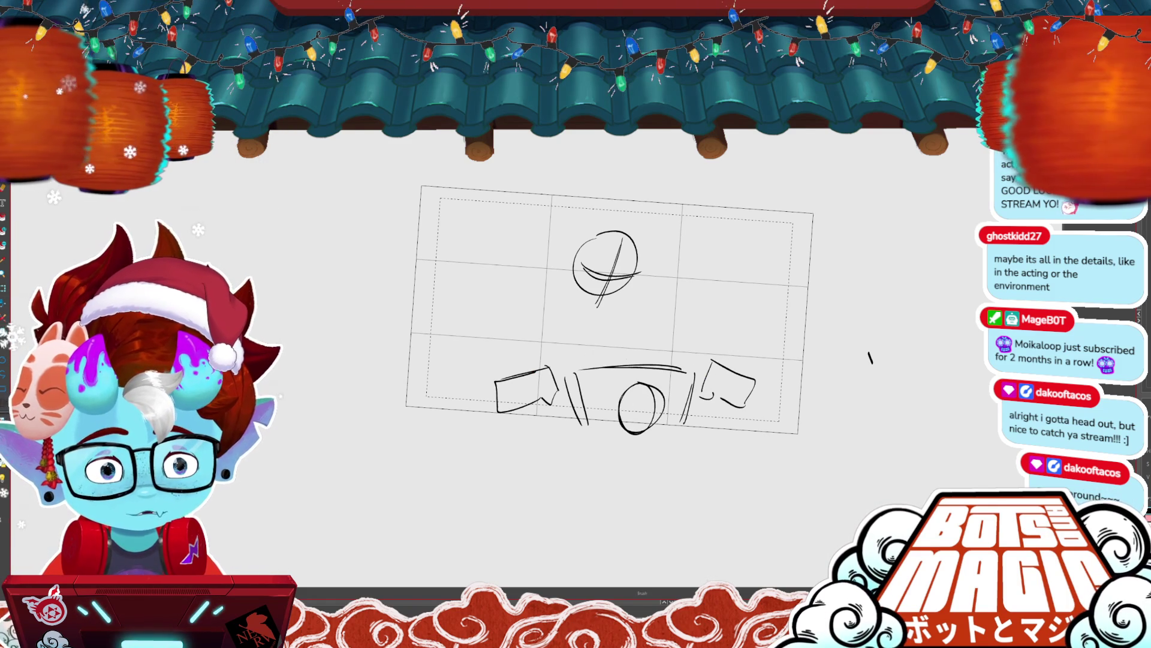
{"action": "left_click_drag", "start_coordinate": [568, 270], "coordinate": [585, 312]}
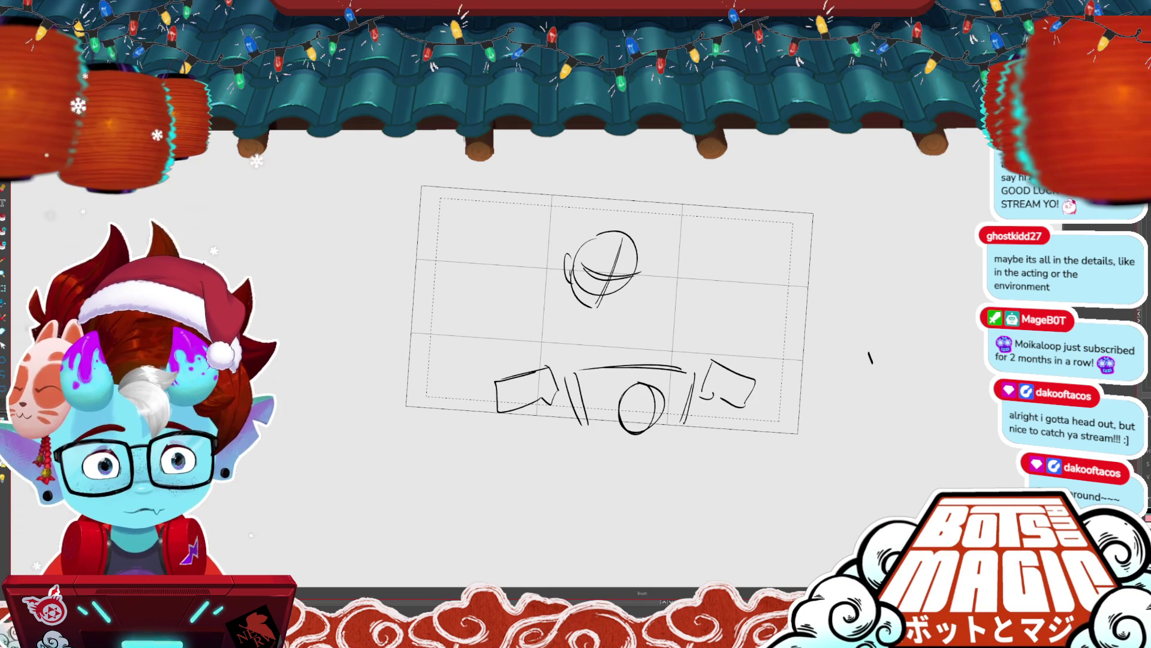
{"action": "left_click_drag", "start_coordinate": [634, 273], "coordinate": [594, 318]}
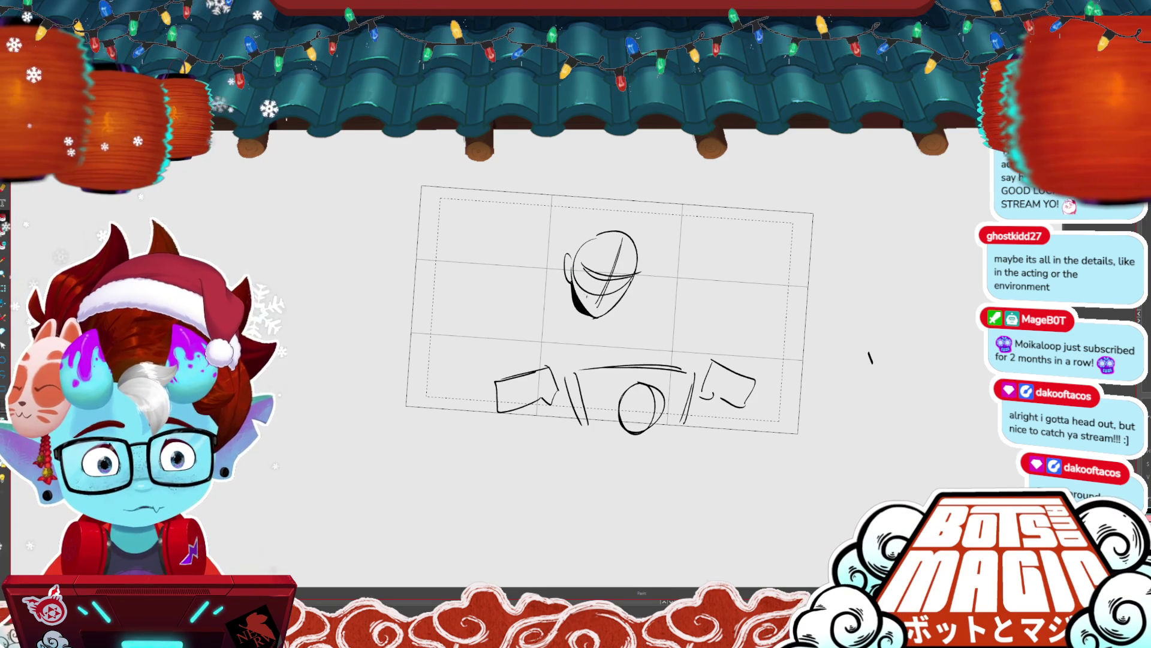
{"action": "left_click_drag", "start_coordinate": [570, 283], "coordinate": [591, 316]}
- Sketch the shoulders, torso and both arms gripping the handlebars, then compare with the front-view panel
{"action": "mouse_move", "coordinate": [546, 287]}
{"action": "left_mouse_down"}
{"action": "mouse_move", "coordinate": [527, 362]}
{"action": "mouse_move", "coordinate": [500, 321]}
{"action": "left_mouse_up"}
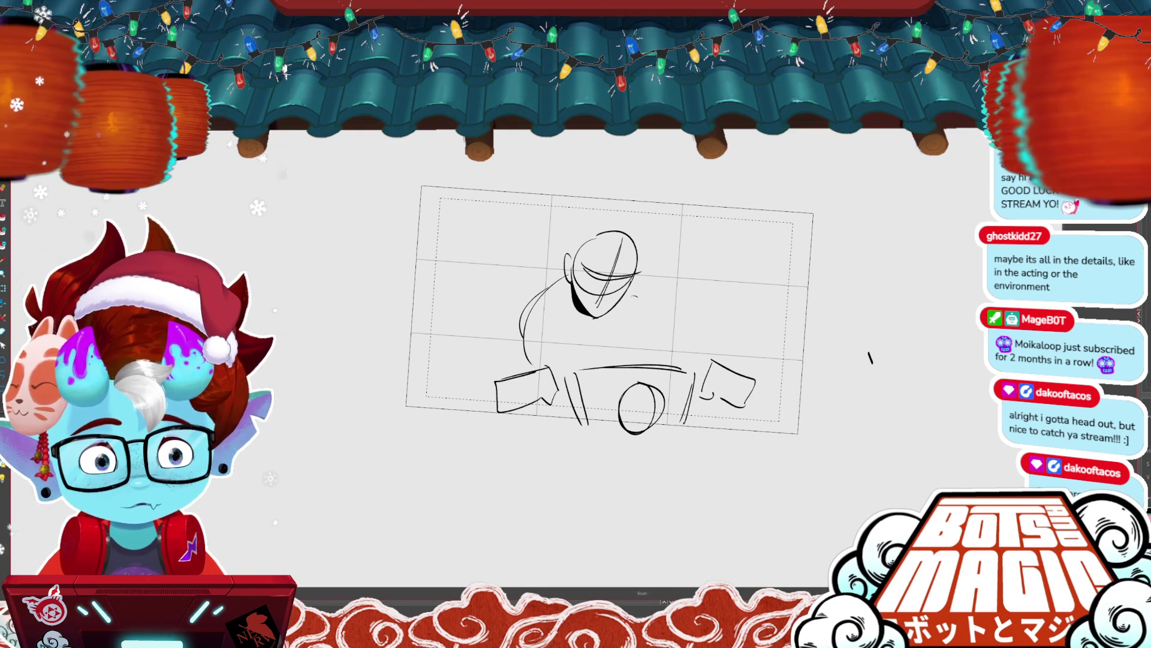
{"action": "left_click_drag", "start_coordinate": [638, 297], "coordinate": [615, 358]}
{"action": "mouse_move", "coordinate": [548, 291]}
{"action": "left_mouse_down"}
{"action": "mouse_move", "coordinate": [504, 327]}
{"action": "mouse_move", "coordinate": [567, 273]}
{"action": "mouse_move", "coordinate": [445, 377]}
{"action": "mouse_move", "coordinate": [522, 369]}
{"action": "left_mouse_up"}
{"action": "left_click_drag", "start_coordinate": [447, 383], "coordinate": [491, 391]}
{"action": "mouse_move", "coordinate": [639, 290]}
{"action": "left_mouse_down"}
{"action": "mouse_move", "coordinate": [685, 337]}
{"action": "mouse_move", "coordinate": [683, 358]}
{"action": "mouse_move", "coordinate": [735, 369]}
{"action": "left_mouse_up"}
{"action": "key", "text": "space"}
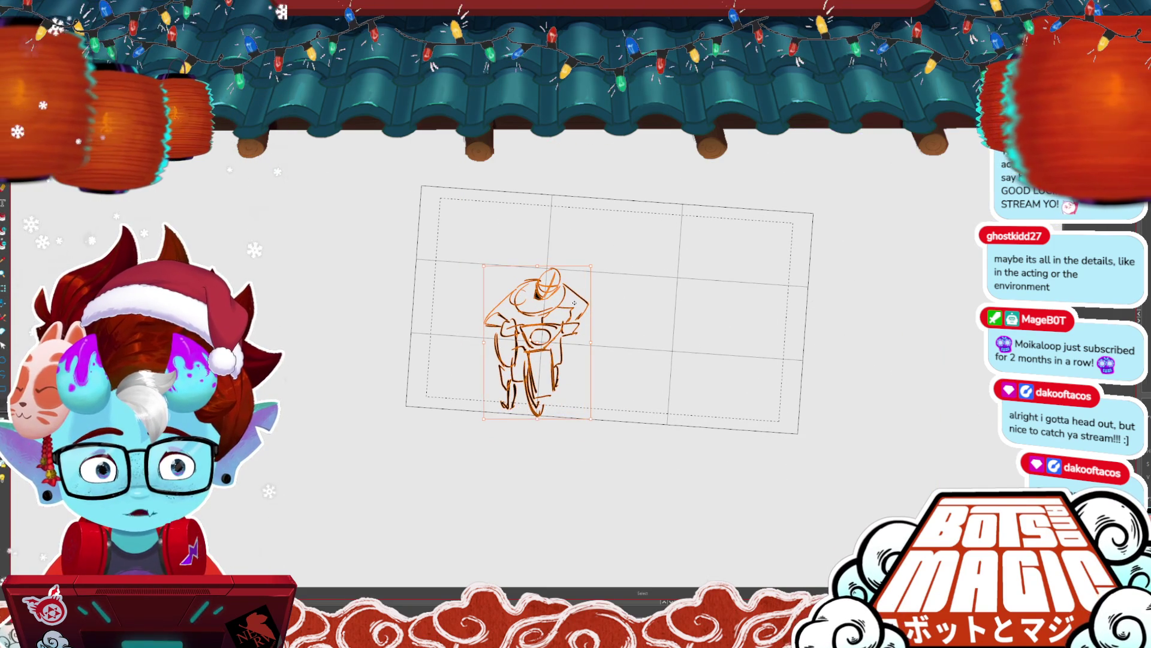
- Replace the round head with a taller egg-shaped outline and add a diagonal torso stroke
{"action": "key", "text": "space"}
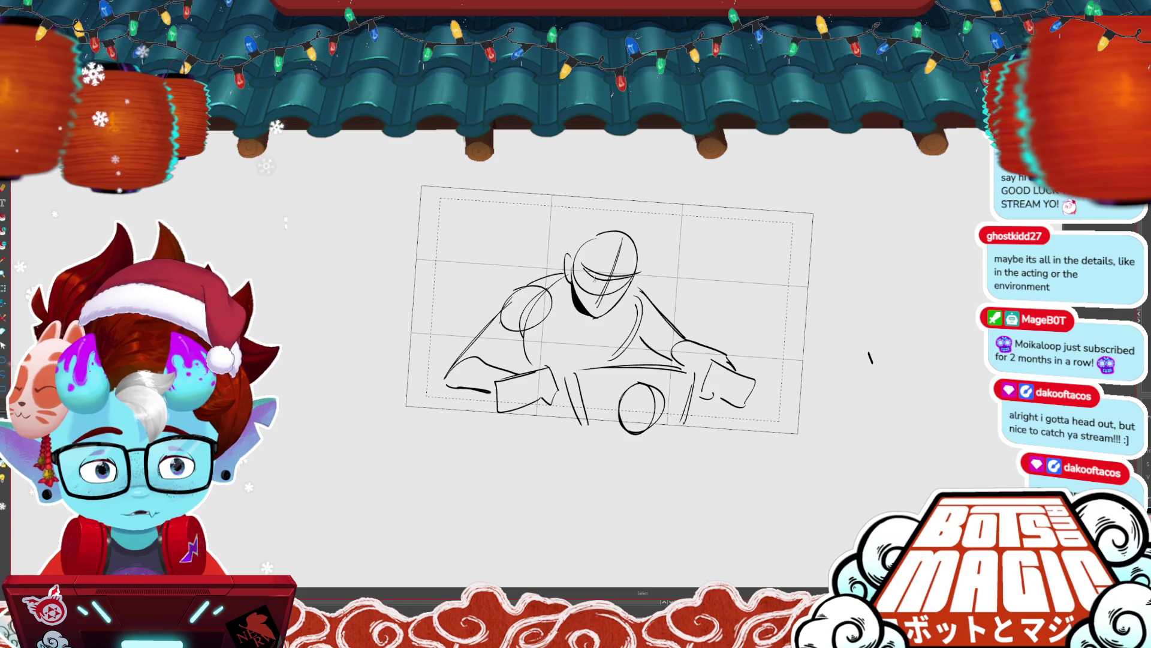
{"action": "key", "text": "b"}
{"action": "key", "text": "ctrl+z"}
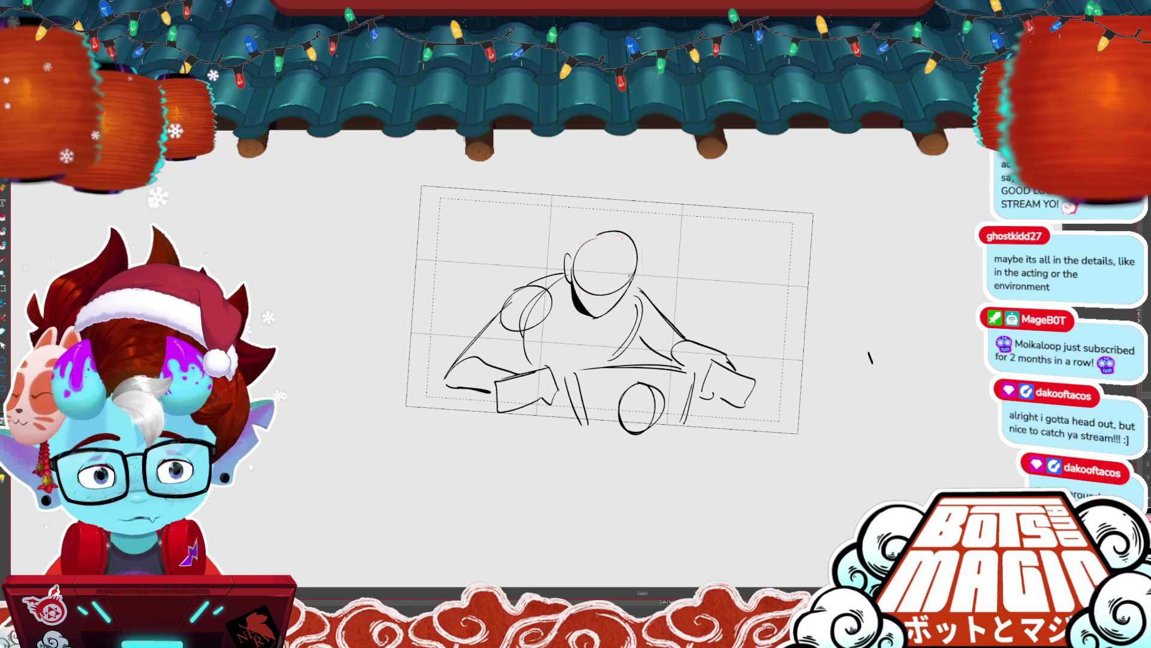
{"action": "key", "text": "ctrl+z"}
{"action": "left_click_drag", "start_coordinate": [572, 270], "coordinate": [636, 276]}
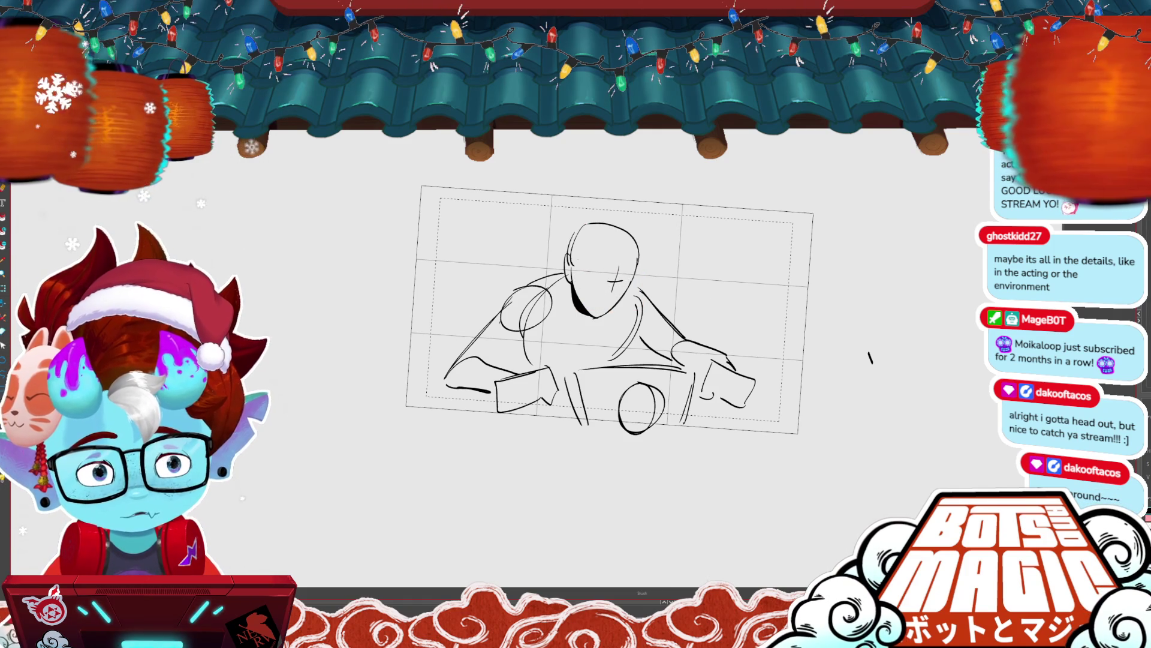
{"action": "key", "text": "b"}
{"action": "left_click_drag", "start_coordinate": [583, 366], "coordinate": [598, 329]}
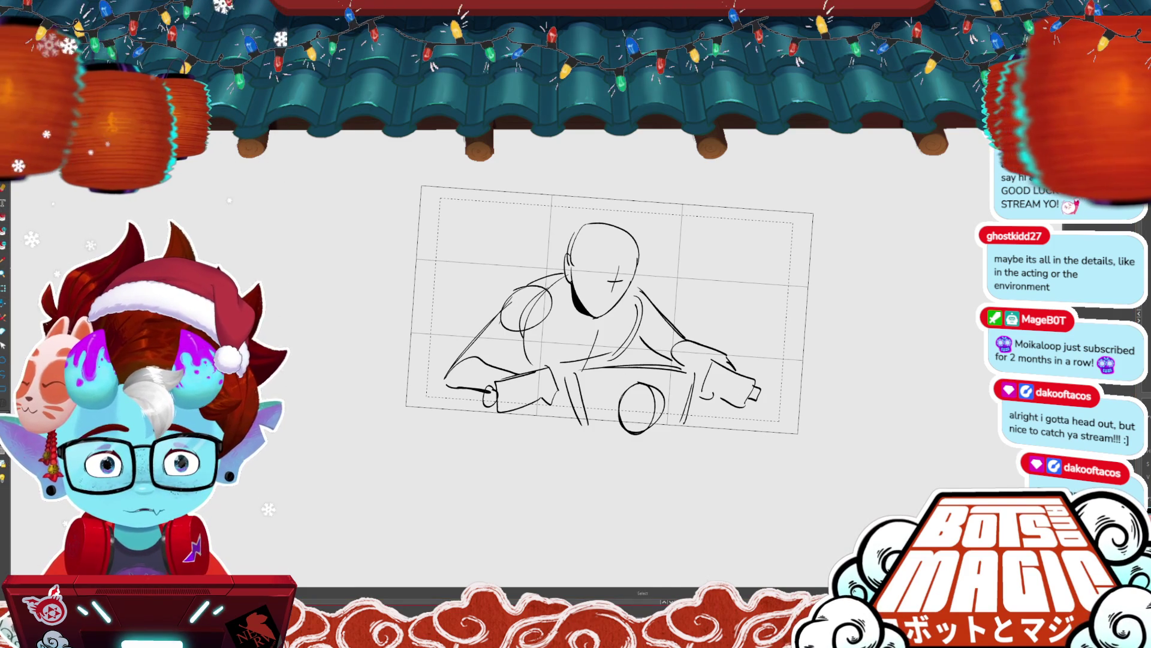
- Undo the loose arm and shoulder circles, stepping back through history to the large rough rider sketch
{"action": "key", "text": "b"}
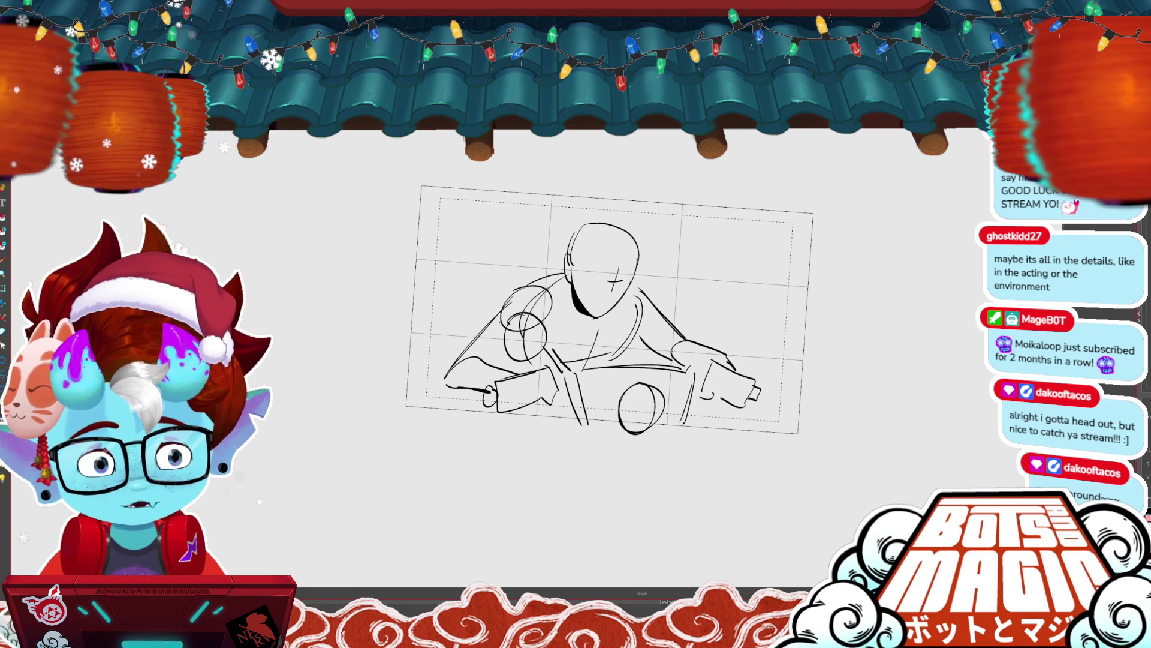
{"action": "key", "text": "ctrl+z"}
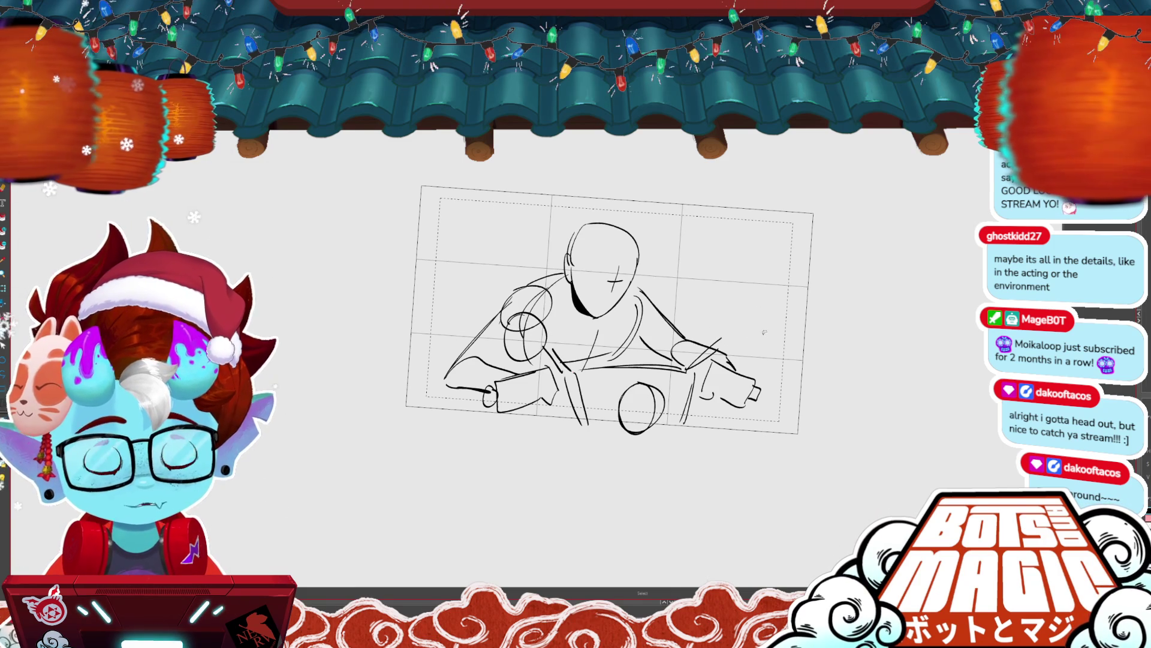
{"action": "key", "text": "ctrl+z"}
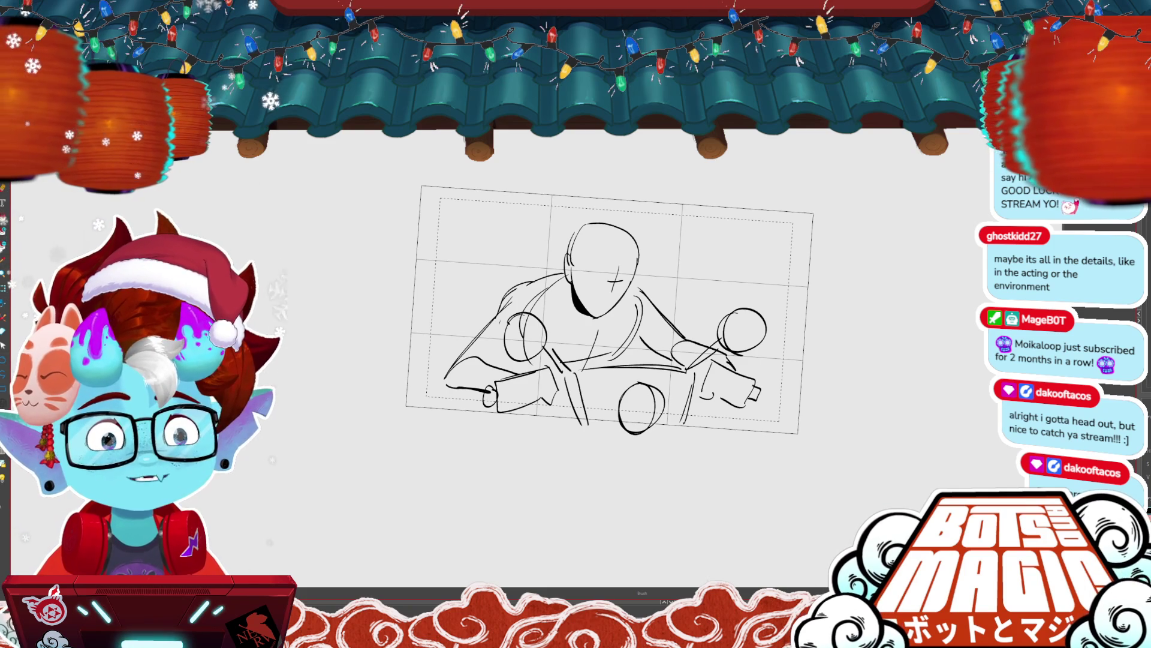
{"action": "key", "text": "ctrl+z"}
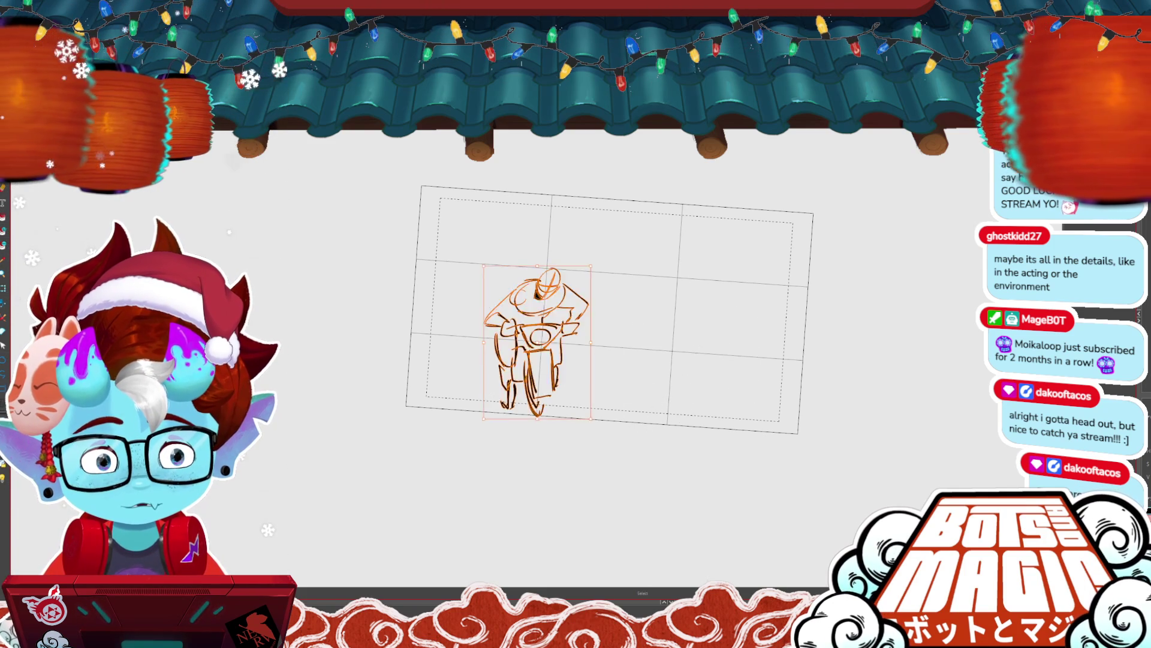
{"action": "key", "text": "ctrl+z"}
{"action": "left_click", "coordinate": [520, 348]}
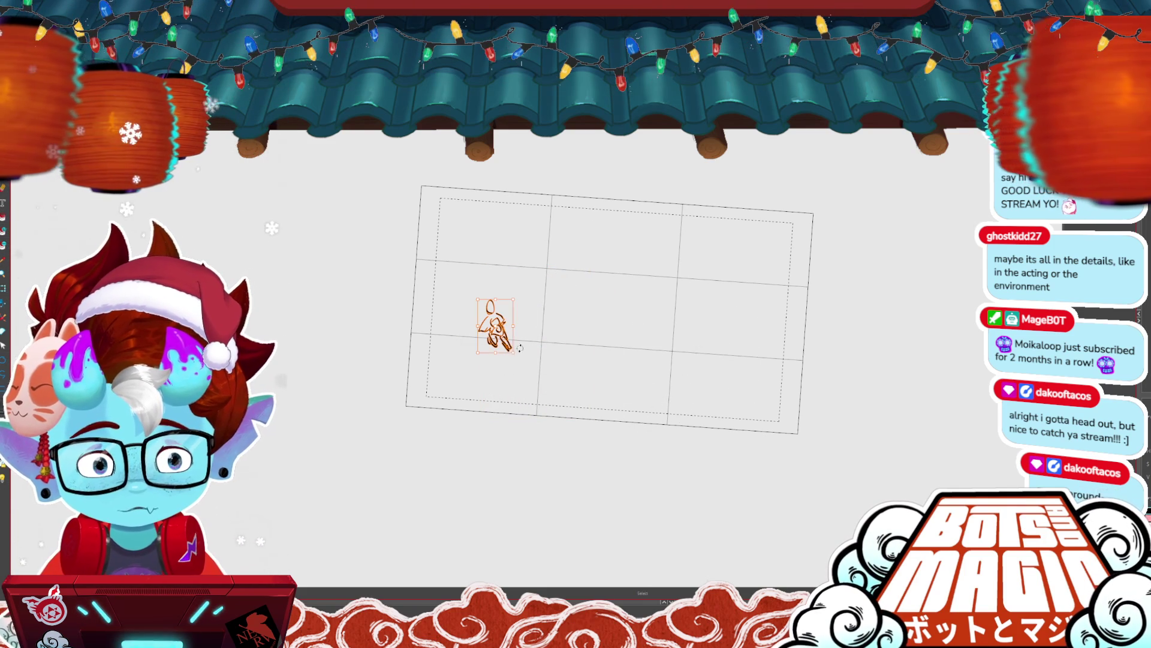
{"action": "key", "text": "ctrl+z"}
{"action": "key", "text": "ctrl+z"}
{"action": "key", "text": "ctrl+z"}
{"action": "key", "text": "ctrl+z"}
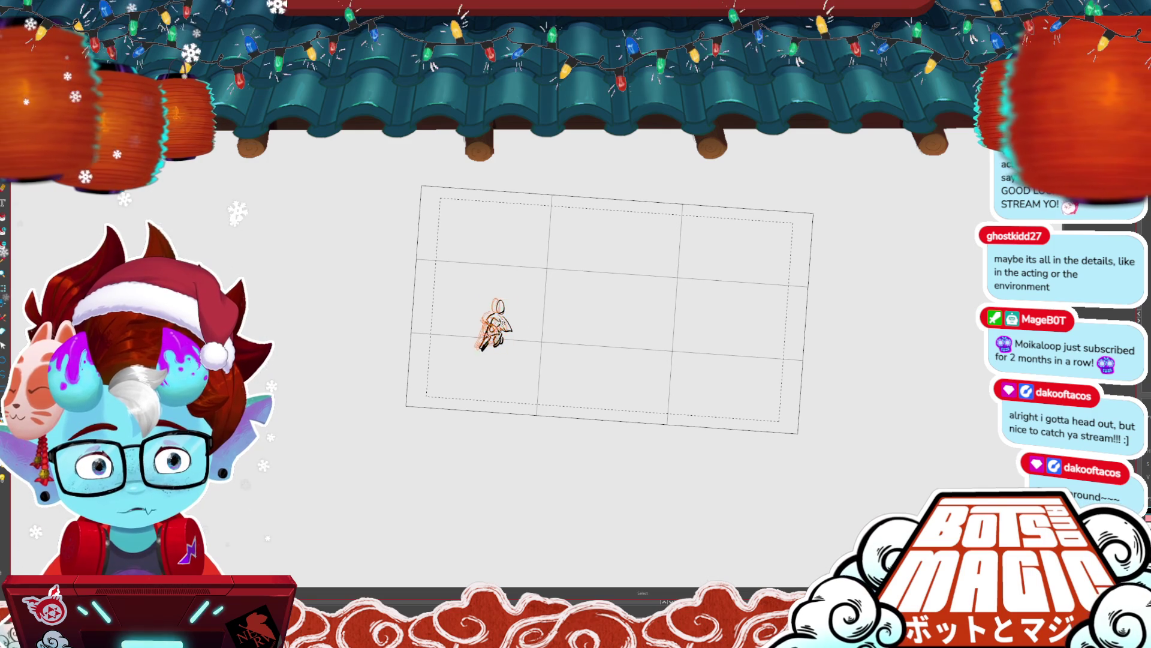
{"action": "key", "text": "ctrl+z"}
{"action": "key", "text": "ctrl+z"}
{"action": "key", "text": "ctrl+z"}
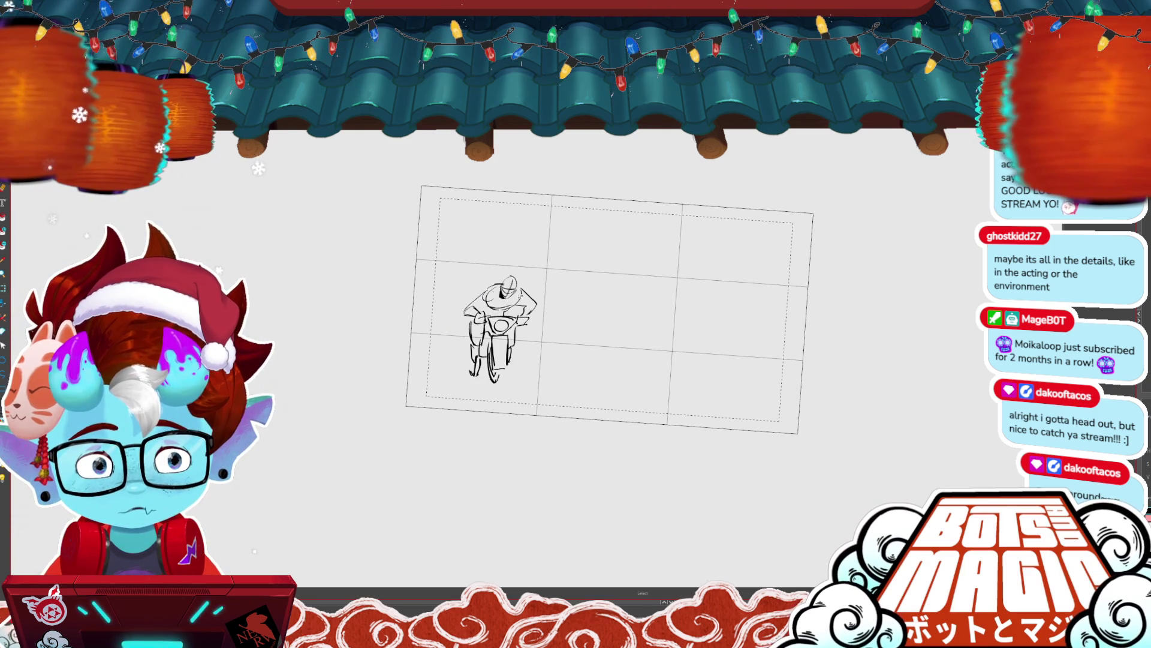
{"action": "key", "text": "ctrl+z"}
{"action": "key", "text": "ctrl+z"}
{"action": "key", "text": "b"}
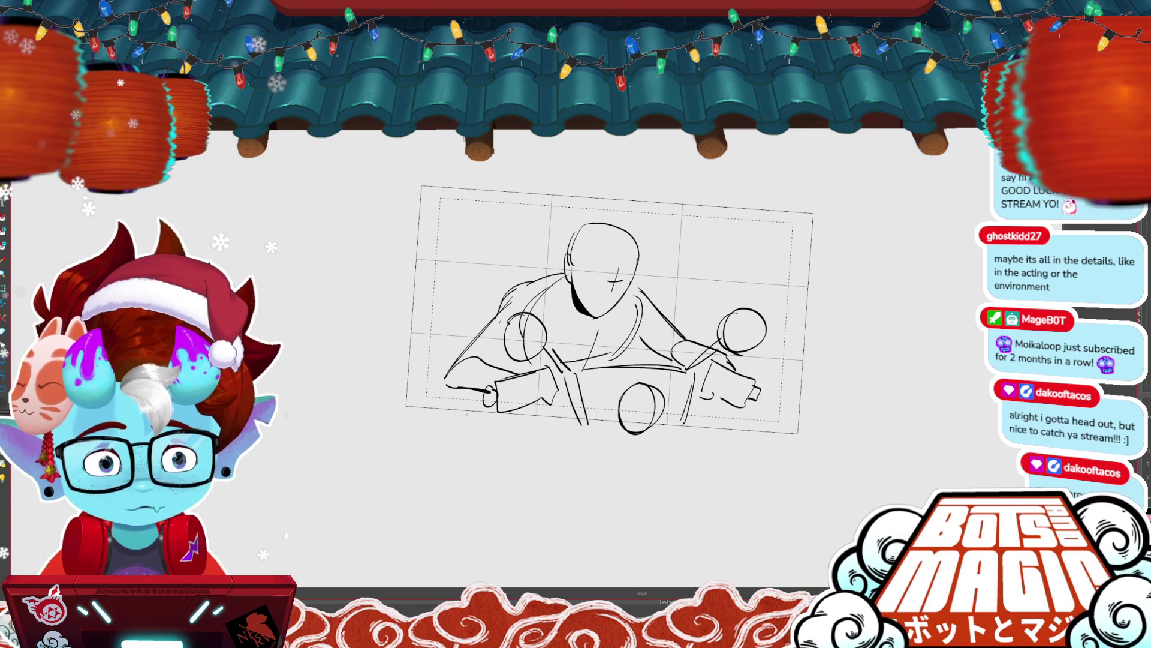
- Rotate the canvas, nudge the head slightly right, and redraw the mouth as a small open shape
{"action": "key", "text": "minus"}
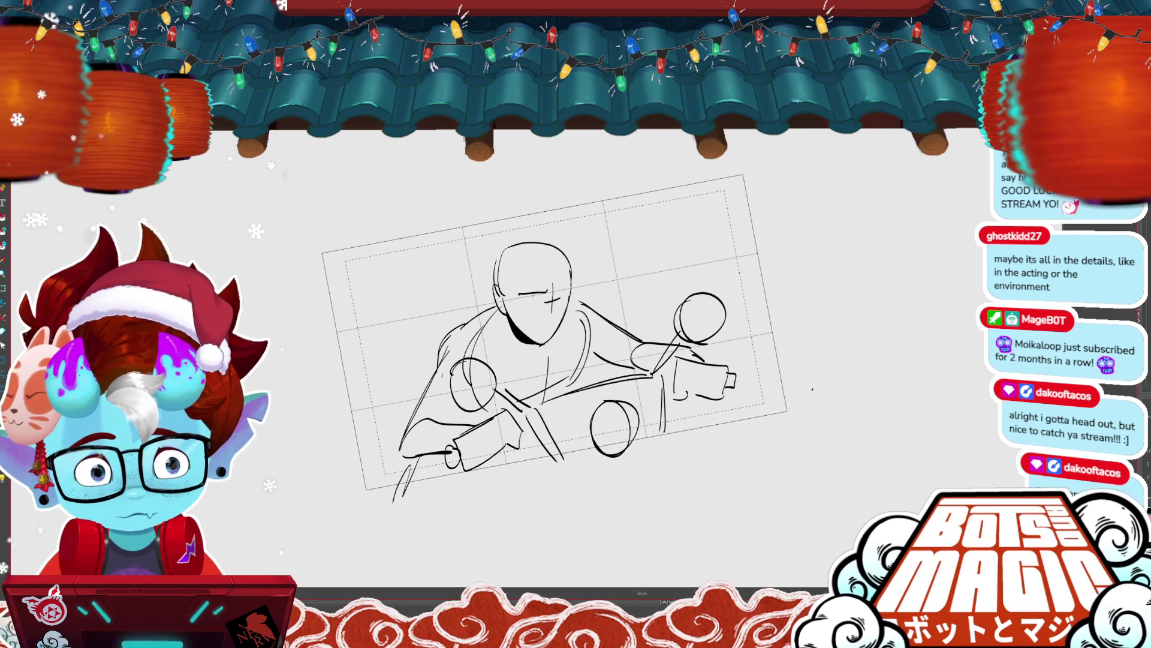
{"action": "left_click_drag", "start_coordinate": [530, 321], "coordinate": [557, 324]}
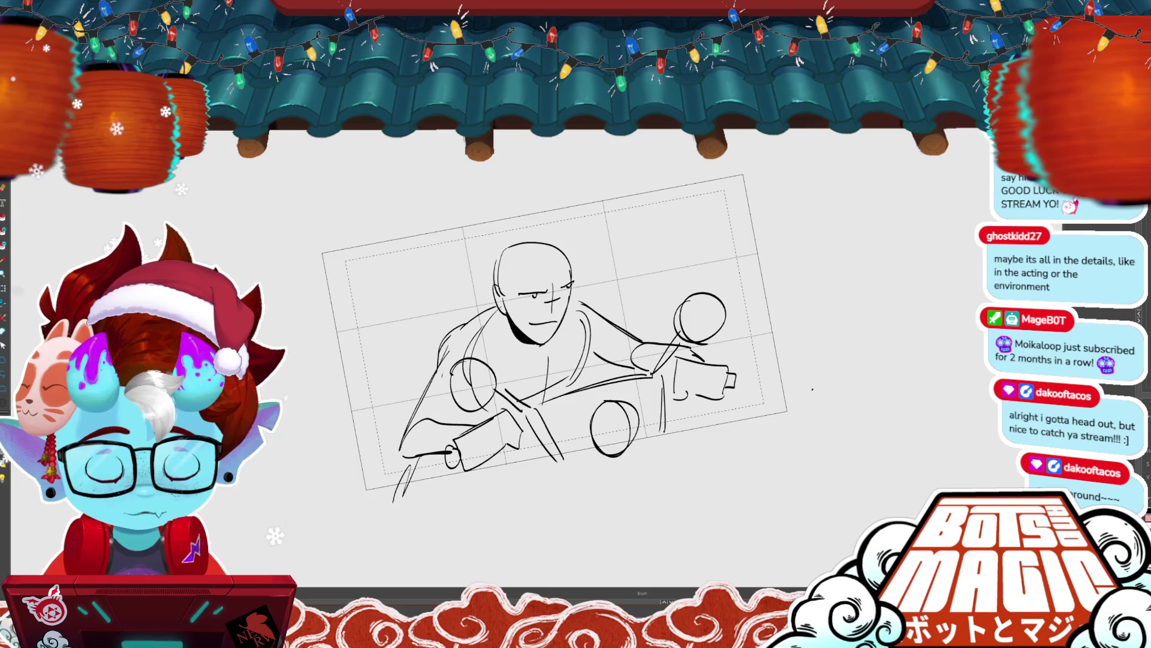
{"action": "key", "text": "m"}
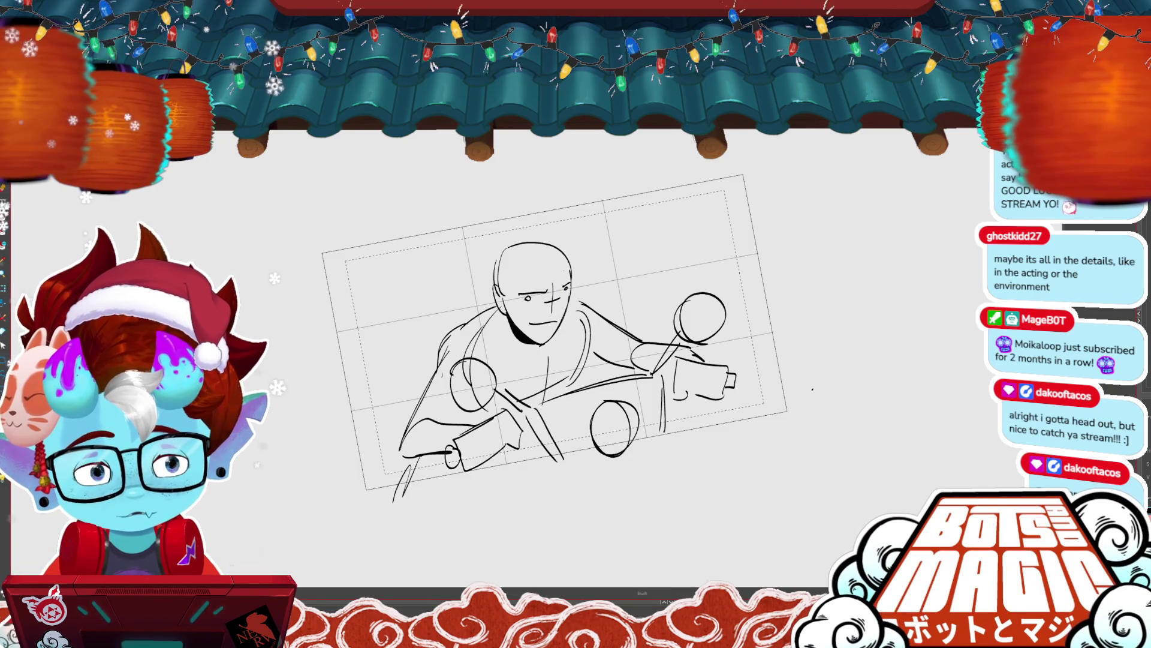
{"action": "key", "text": "m"}
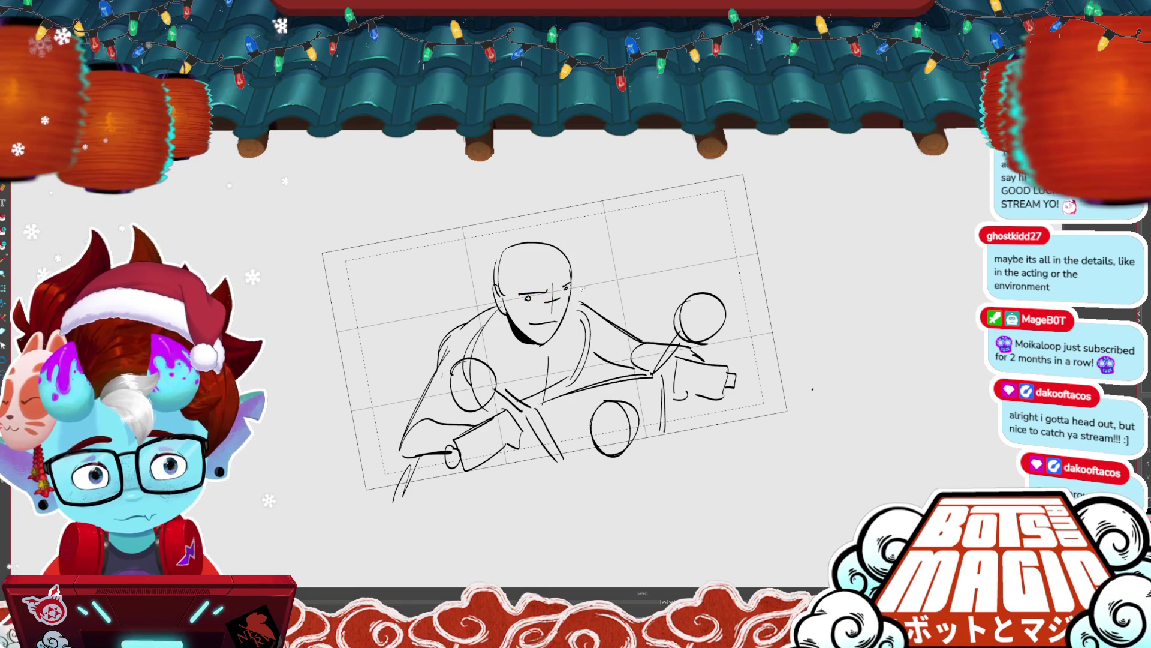
{"action": "left_click", "coordinate": [547, 277]}
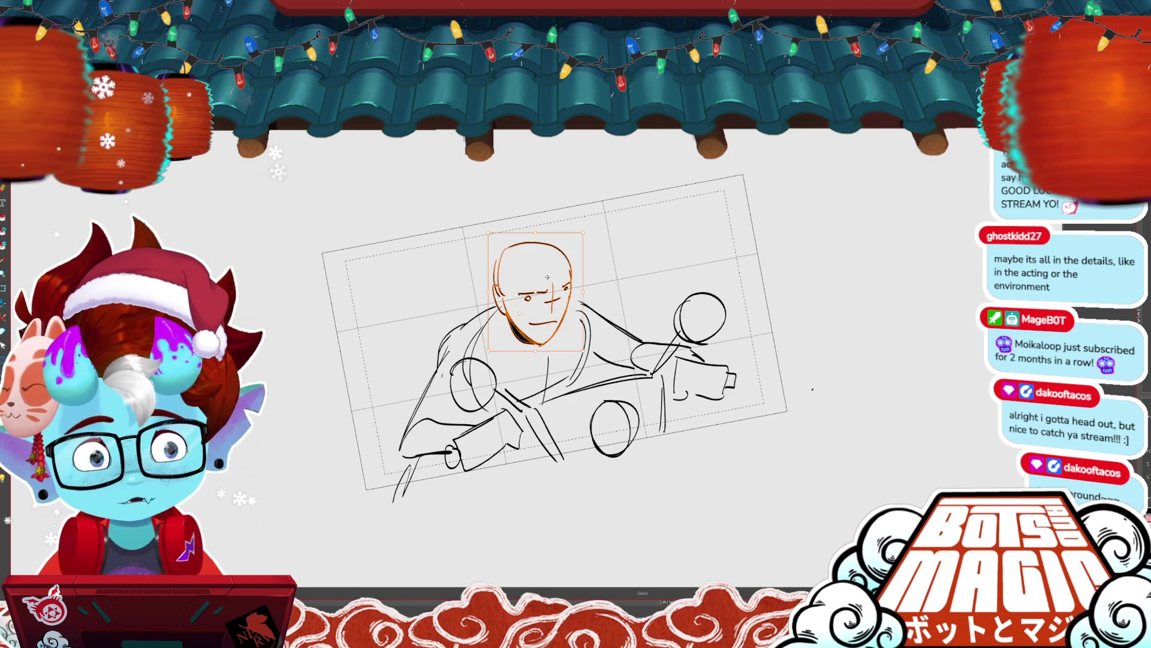
{"action": "left_click_drag", "start_coordinate": [547, 277], "coordinate": [551, 279]}
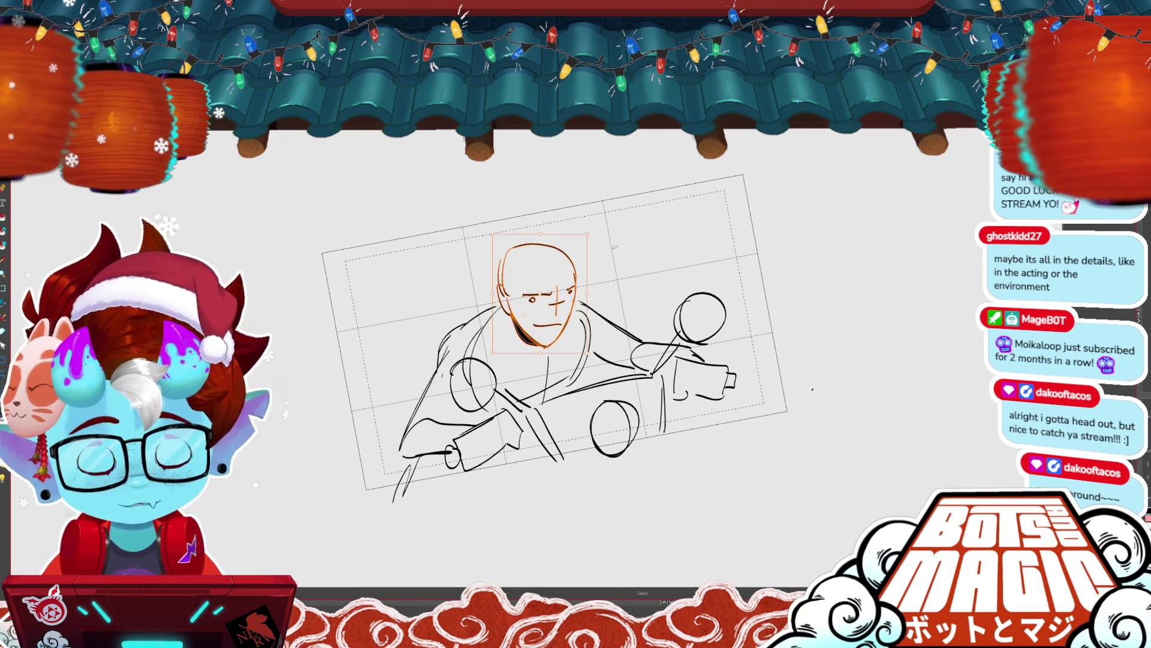
{"action": "left_click", "coordinate": [470, 341]}
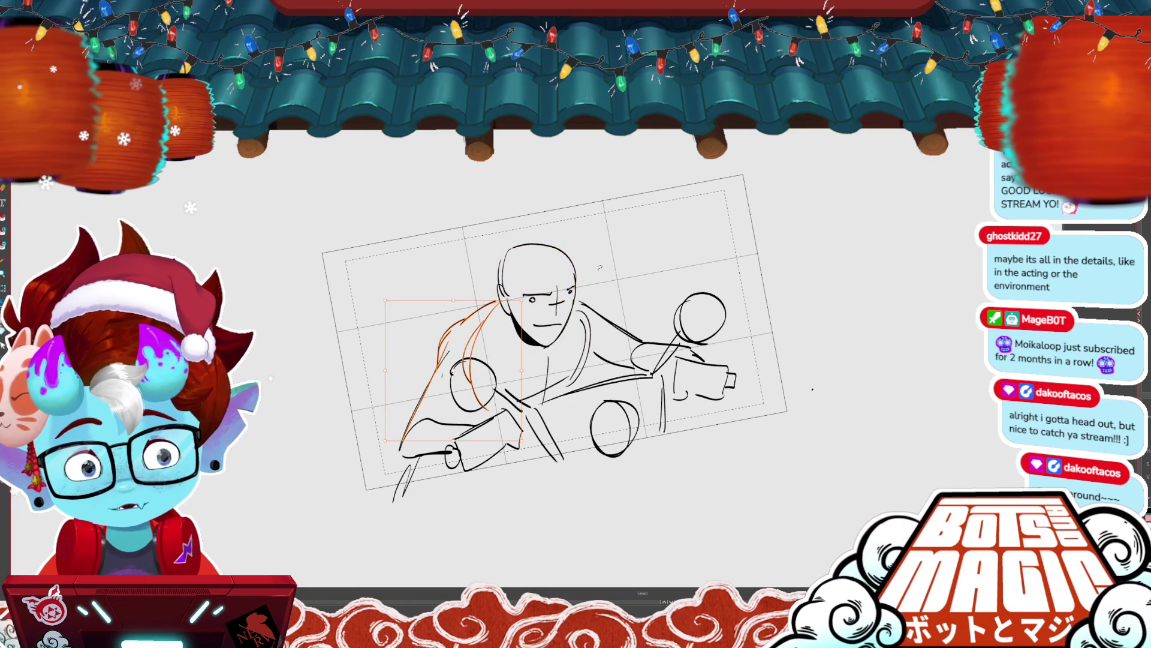
{"action": "left_click", "coordinate": [584, 330]}
{"action": "left_click", "coordinate": [558, 309]}
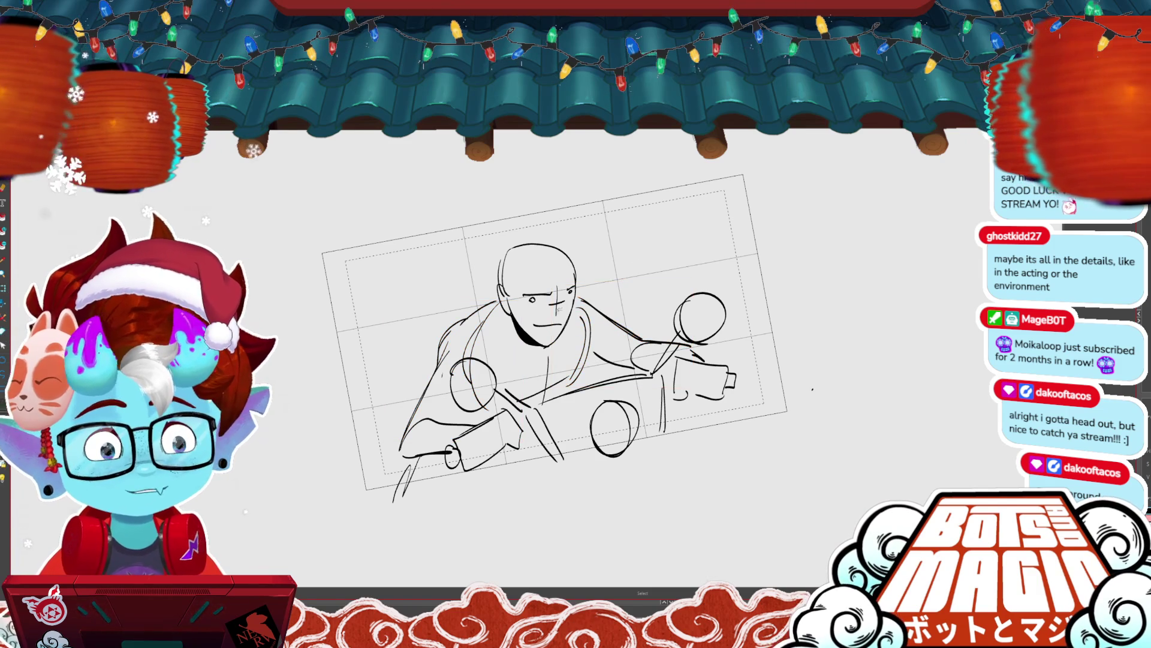
{"action": "key", "text": "b"}
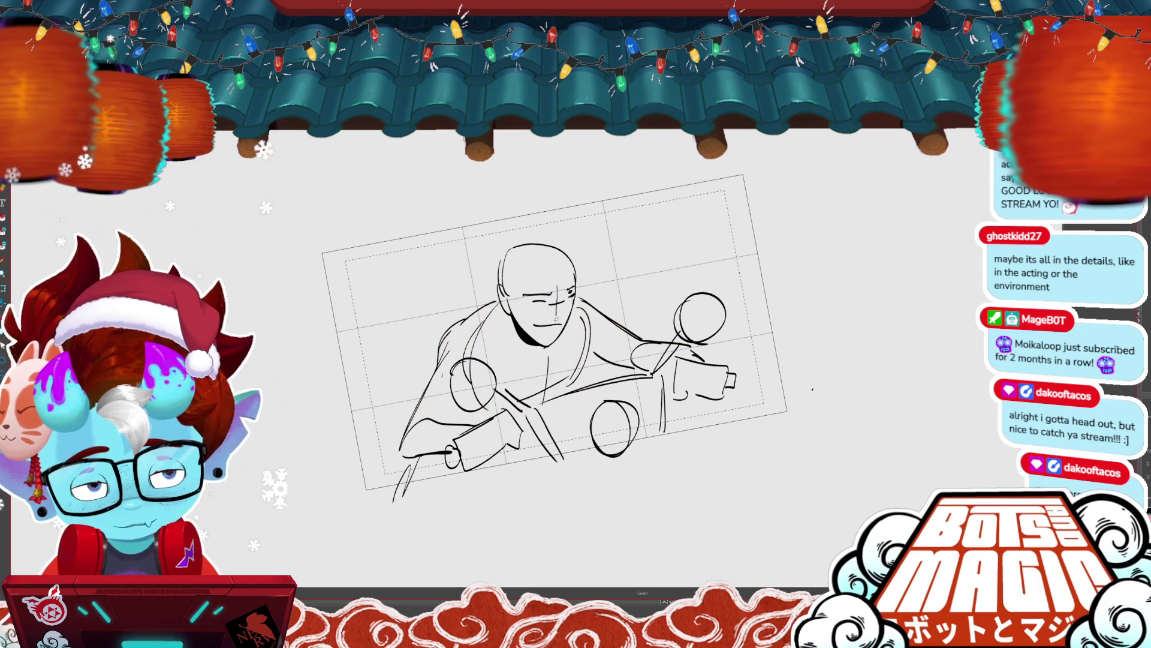
{"action": "left_click_drag", "start_coordinate": [539, 328], "coordinate": [560, 332]}
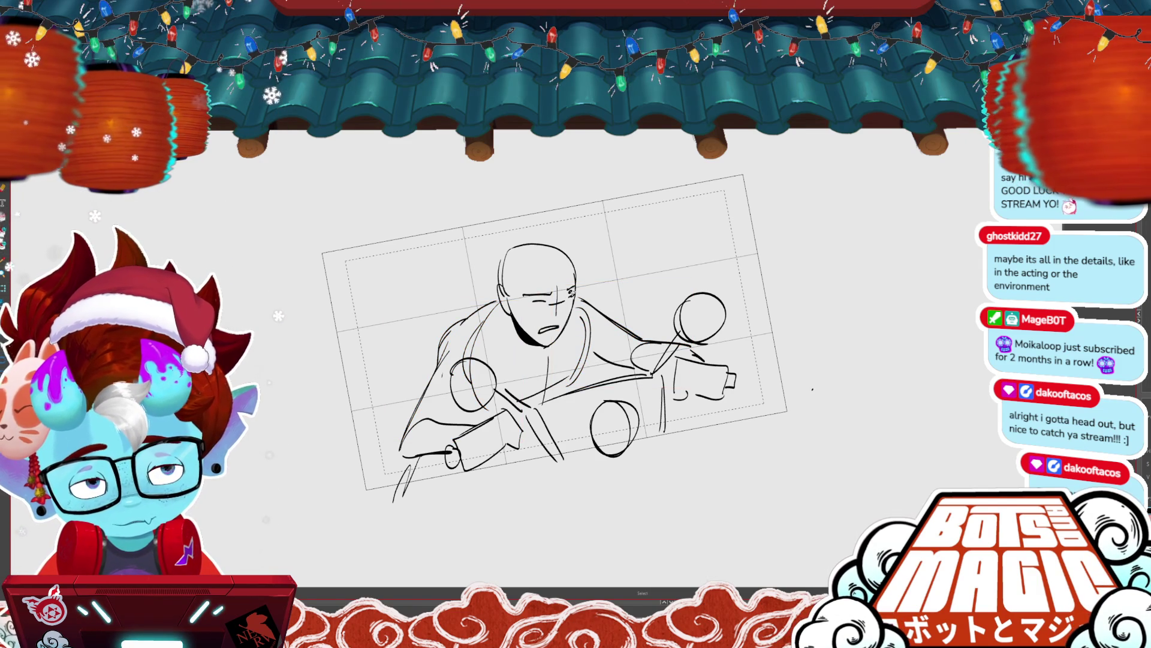
- Select and delete the old head and face strokes, clearing the leftover selection
{"action": "key", "text": "alt+s"}
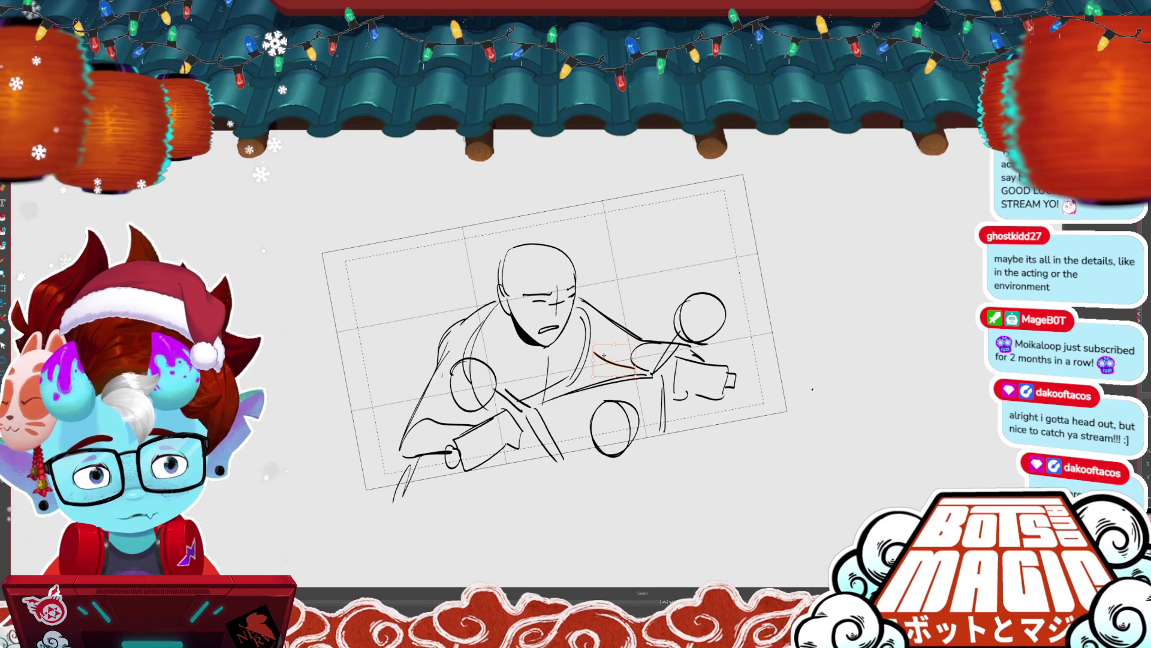
{"action": "left_click", "coordinate": [607, 357]}
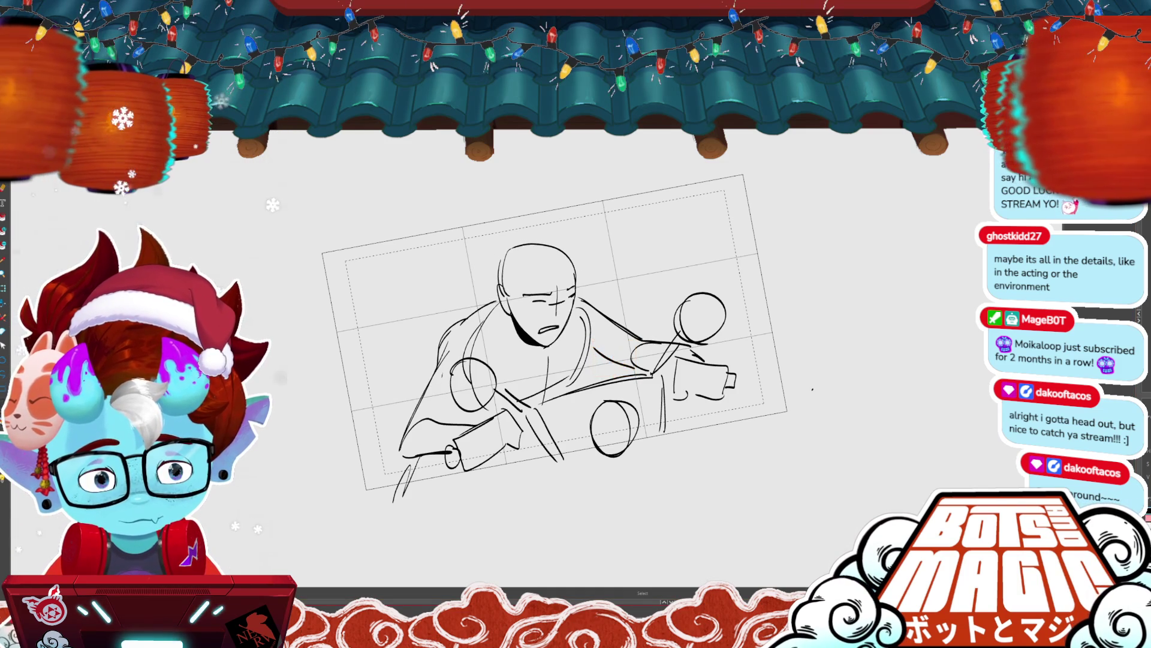
{"action": "key", "text": "ctrl+z"}
{"action": "key", "text": "ctrl+z"}
{"action": "key", "text": "ctrl+z"}
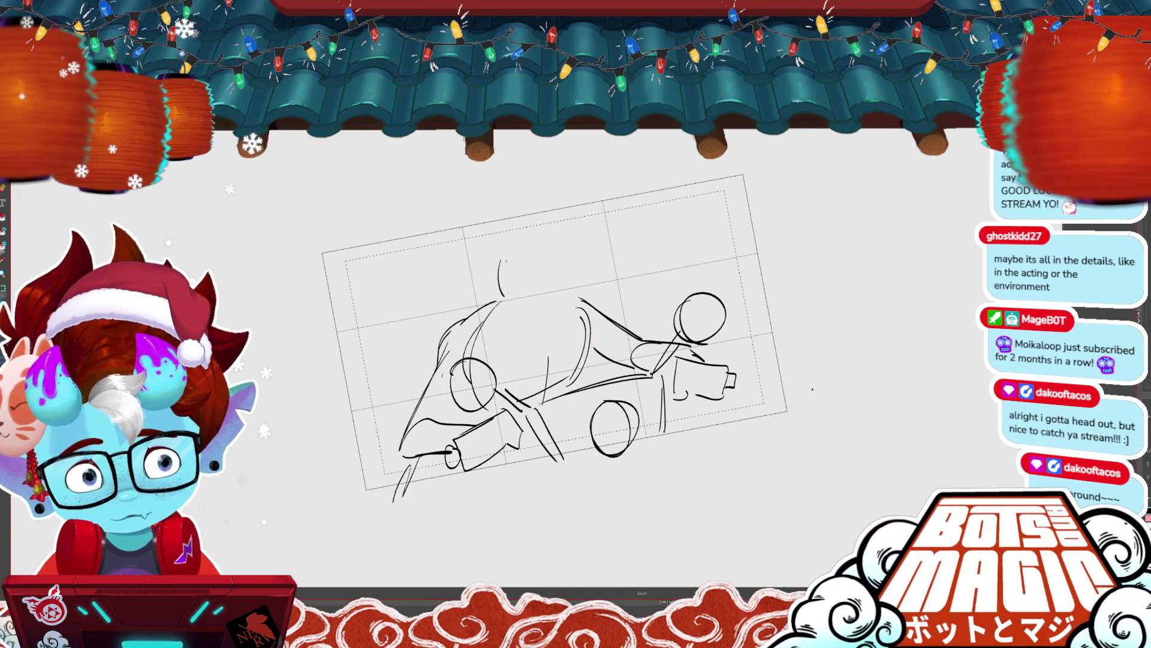
{"action": "left_click", "coordinate": [423, 345]}
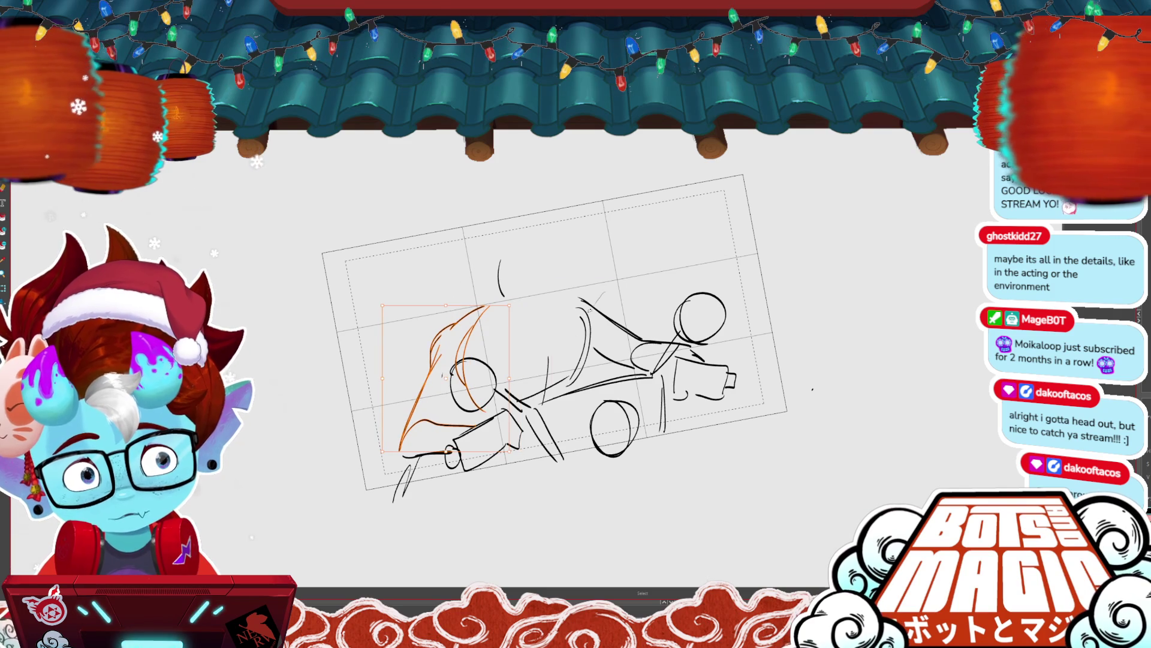
{"action": "left_click", "coordinate": [589, 310]}
{"action": "left_click", "coordinate": [490, 278]}
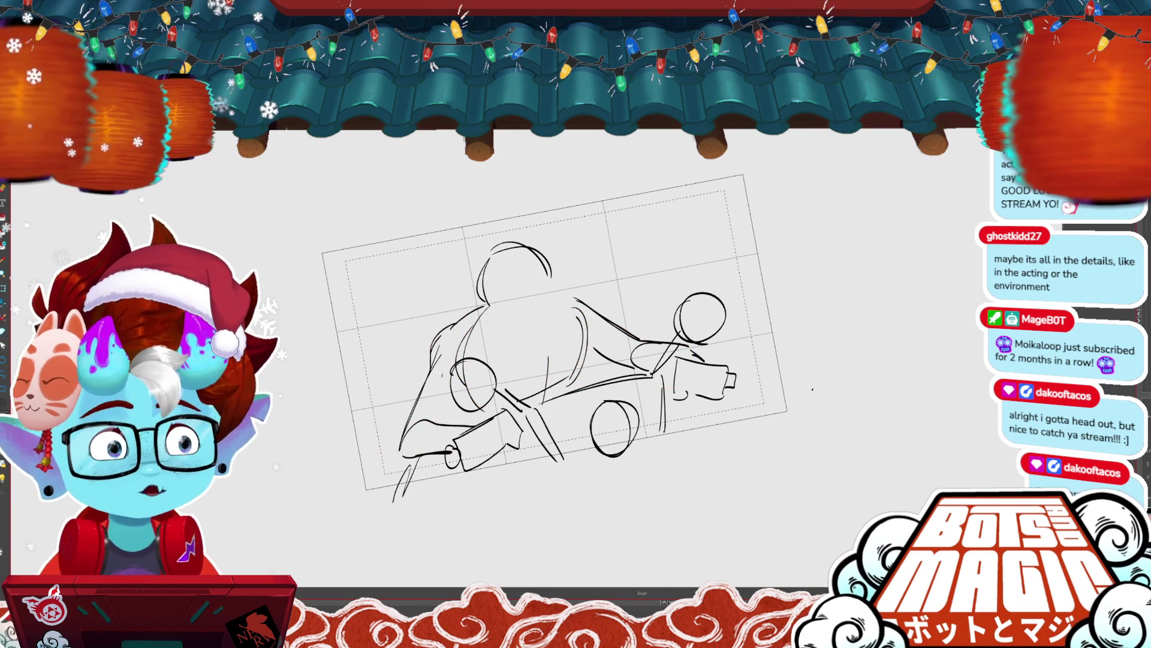
{"action": "scroll", "coordinate": [506, 309], "scroll_direction": "up", "scroll_amount": 3}
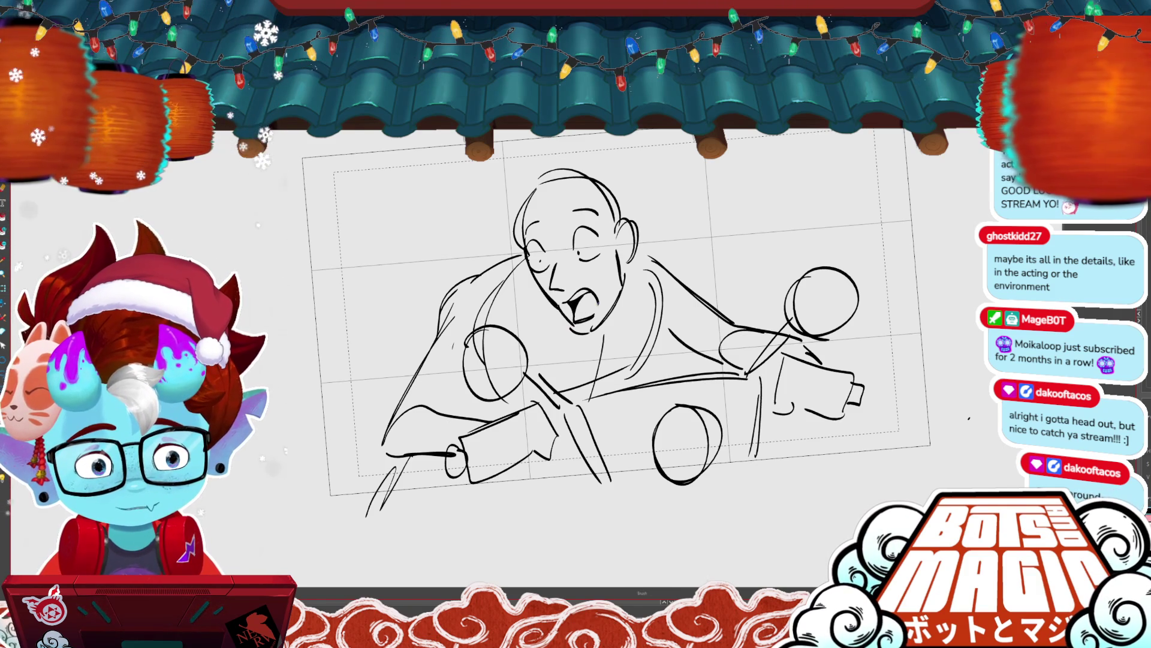
- Flip between the frowning and the shouting, eyes-closed expression drawings, ending on the next empty frame
{"action": "key", "text": "b"}
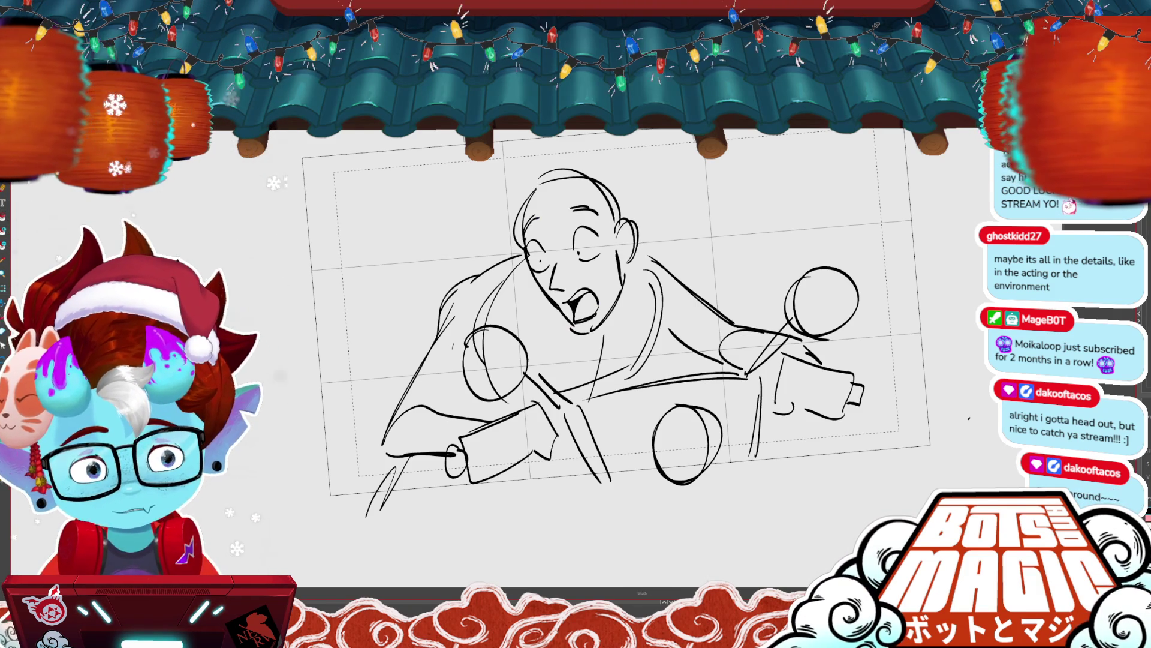
{"action": "key", "text": "Left"}
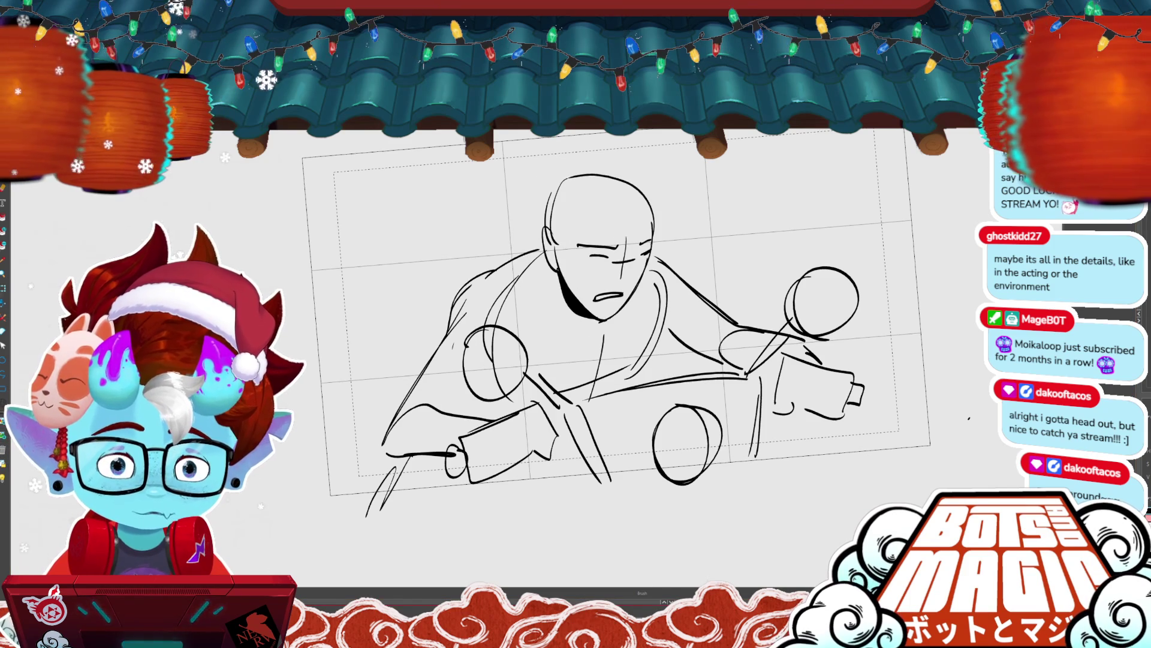
{"action": "key", "text": "Right"}
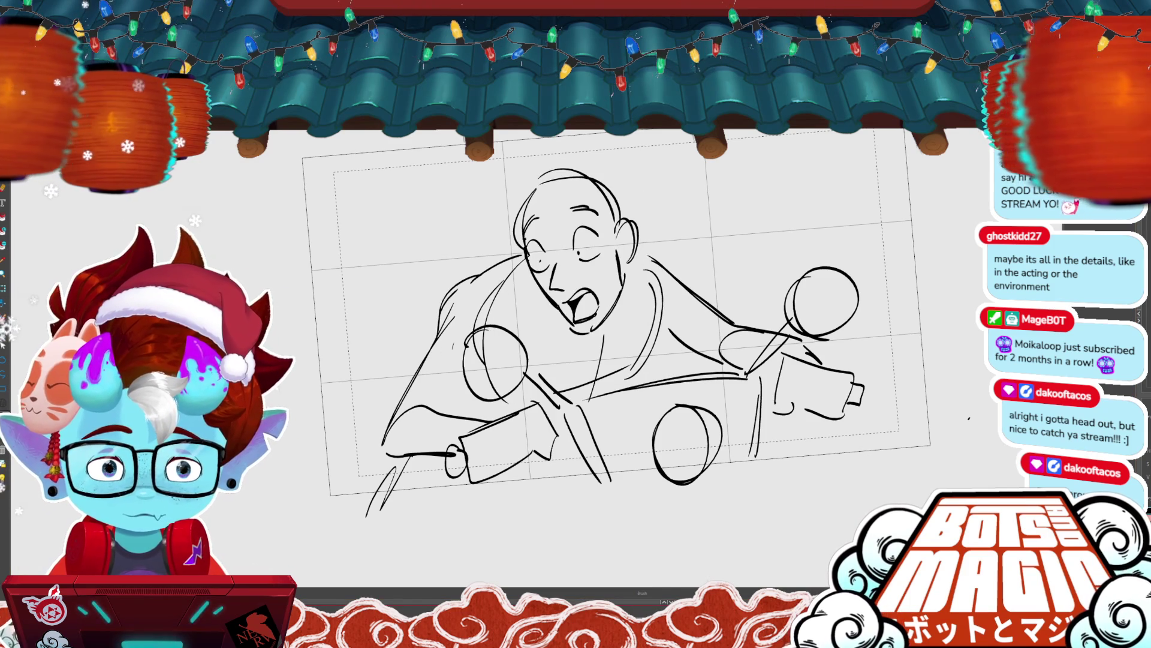
{"action": "key", "text": "Right"}
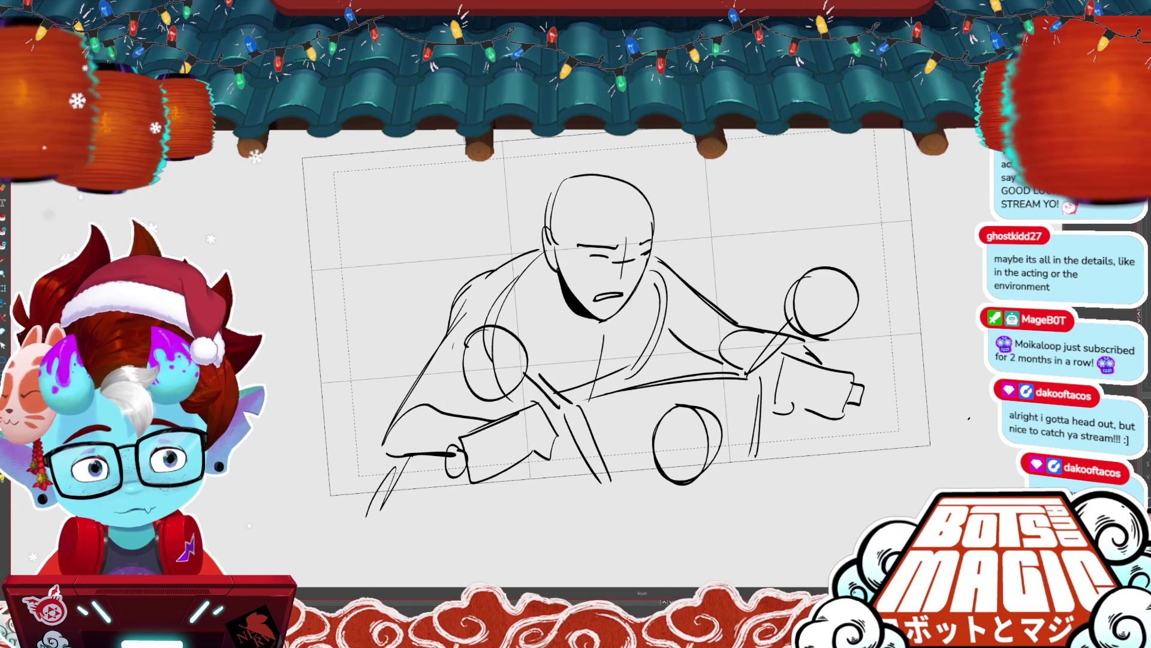
{"action": "key", "text": "Right"}
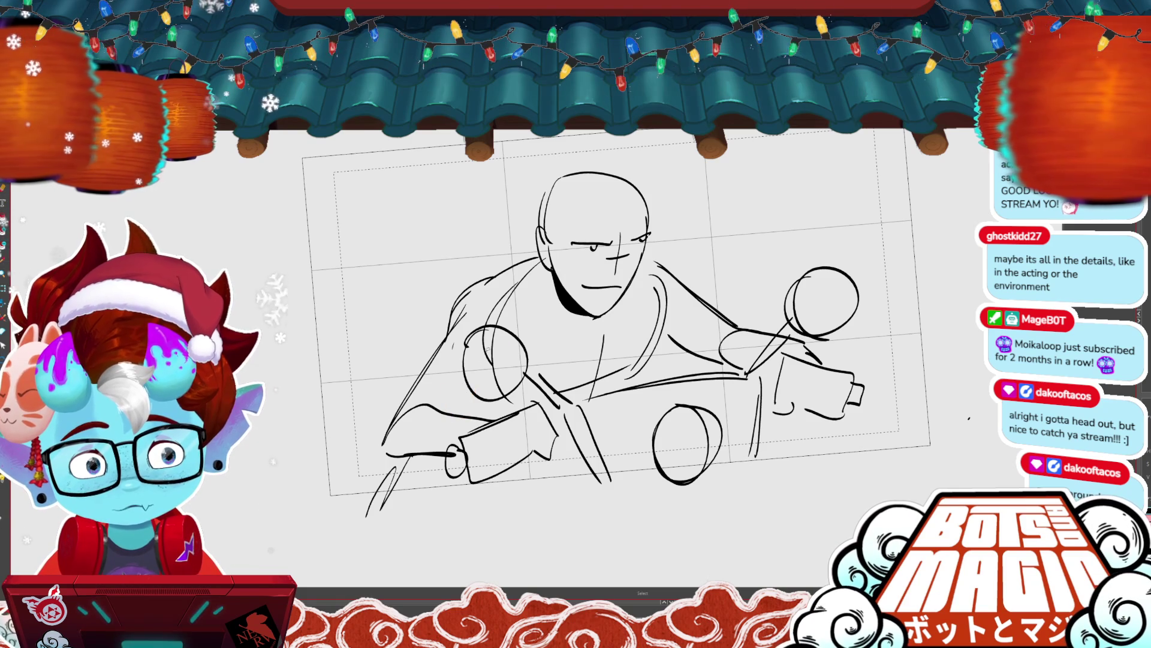
{"action": "key", "text": "Right"}
{"action": "key", "text": "Left"}
{"action": "key", "text": "Right"}
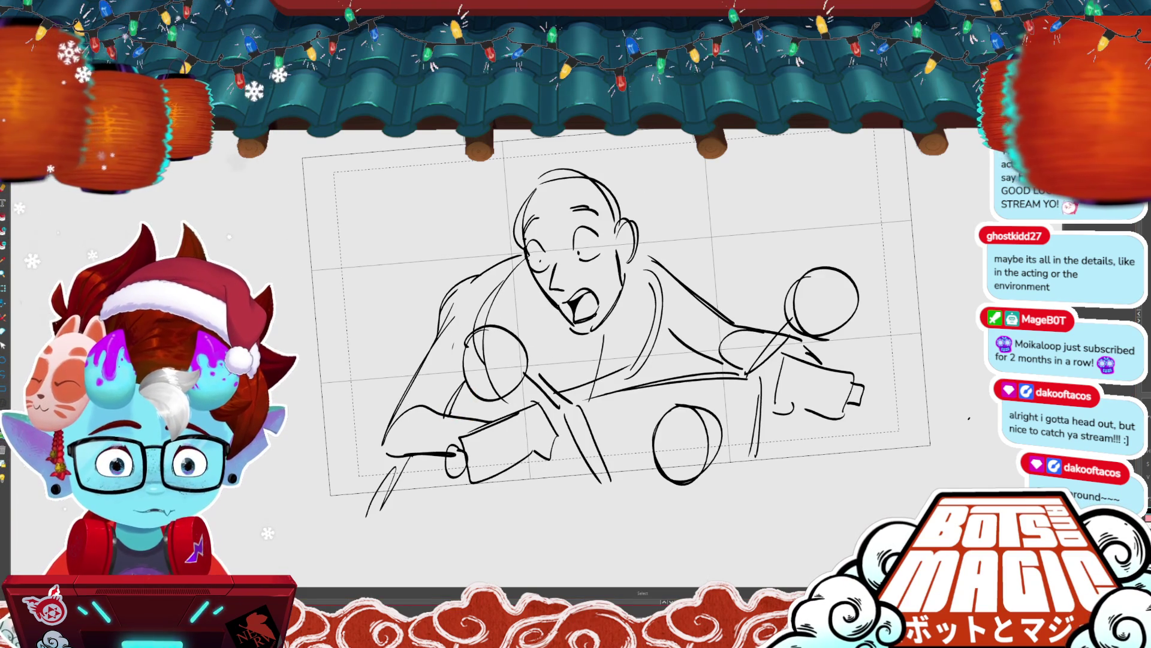
{"action": "key", "text": "Right"}
{"action": "scroll", "coordinate": [684, 337], "scroll_direction": "down", "scroll_amount": 2}
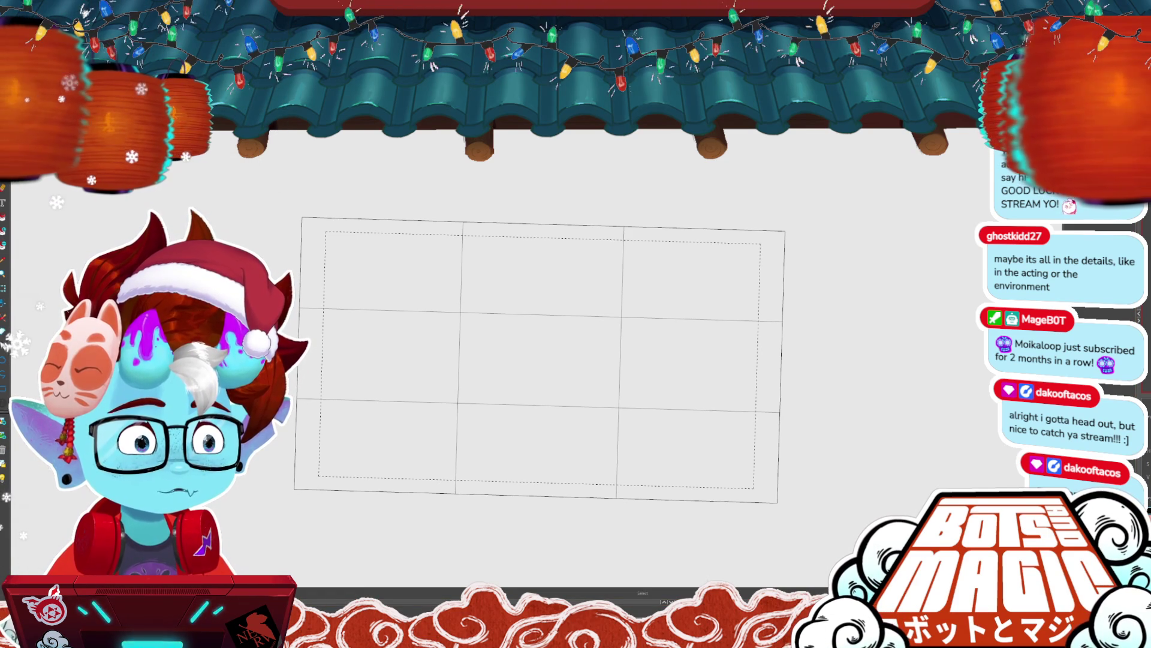
- Flip through the frowning and shouting rider drawings again and land on the empty frame
{"action": "mouse_move", "coordinate": [540, 360]}
{"action": "left_mouse_down"}
{"action": "mouse_move", "coordinate": [609, 313]}
{"action": "mouse_move", "coordinate": [533, 330]}
{"action": "left_mouse_up"}
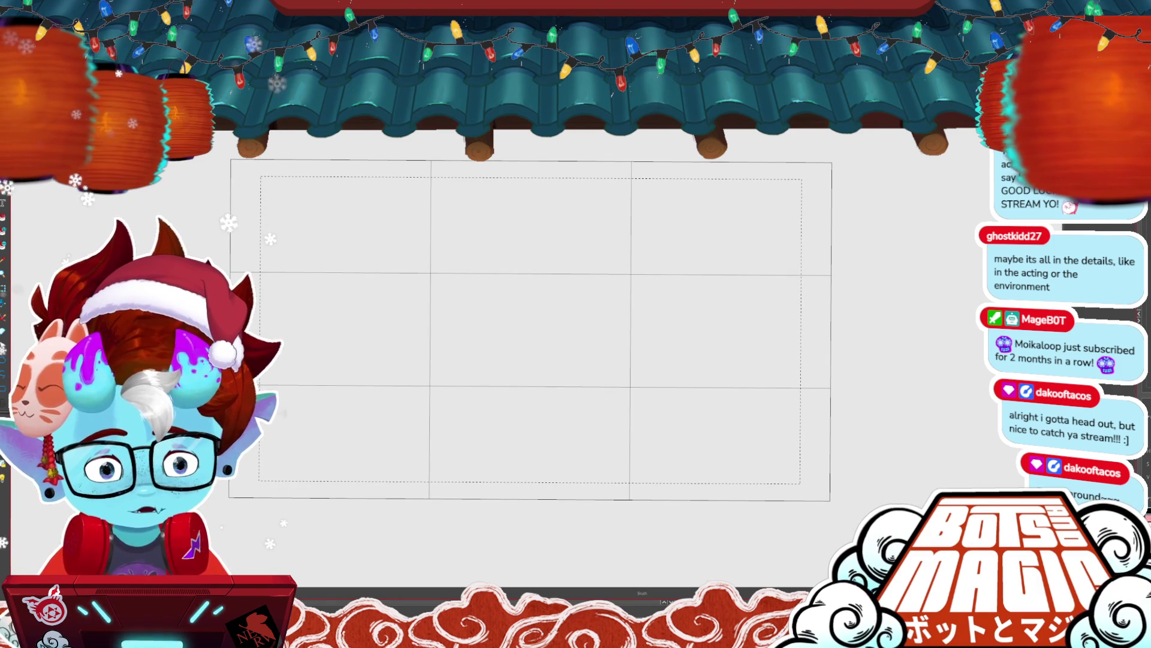
{"action": "key", "text": "Right"}
{"action": "key", "text": "Right"}
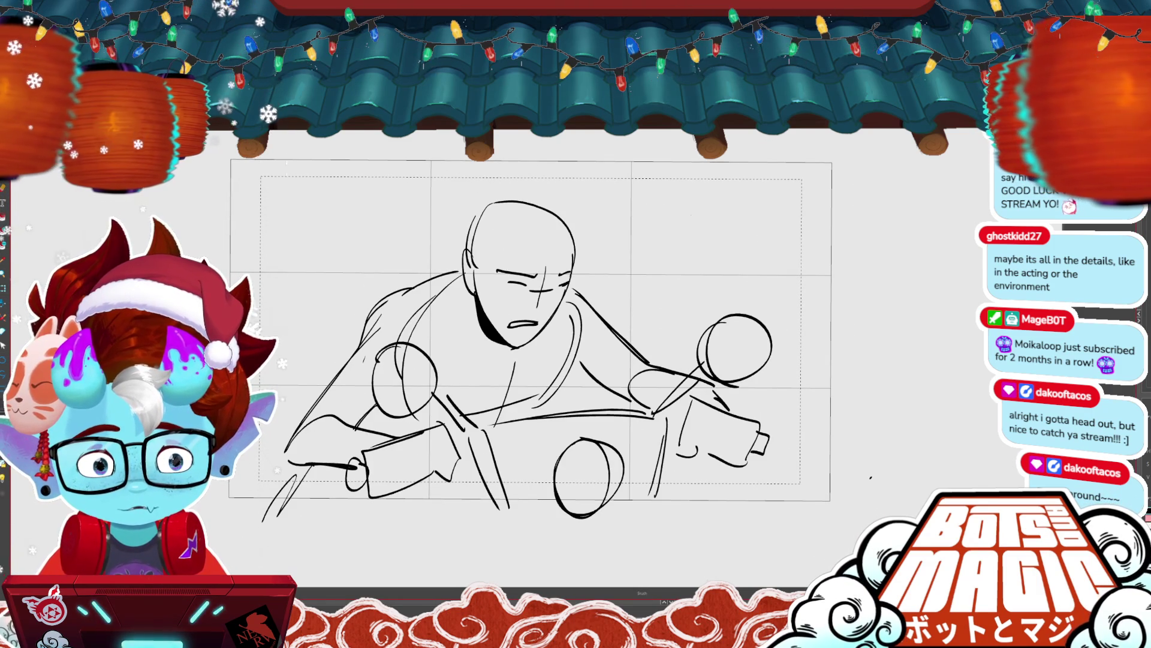
{"action": "key", "text": "Right"}
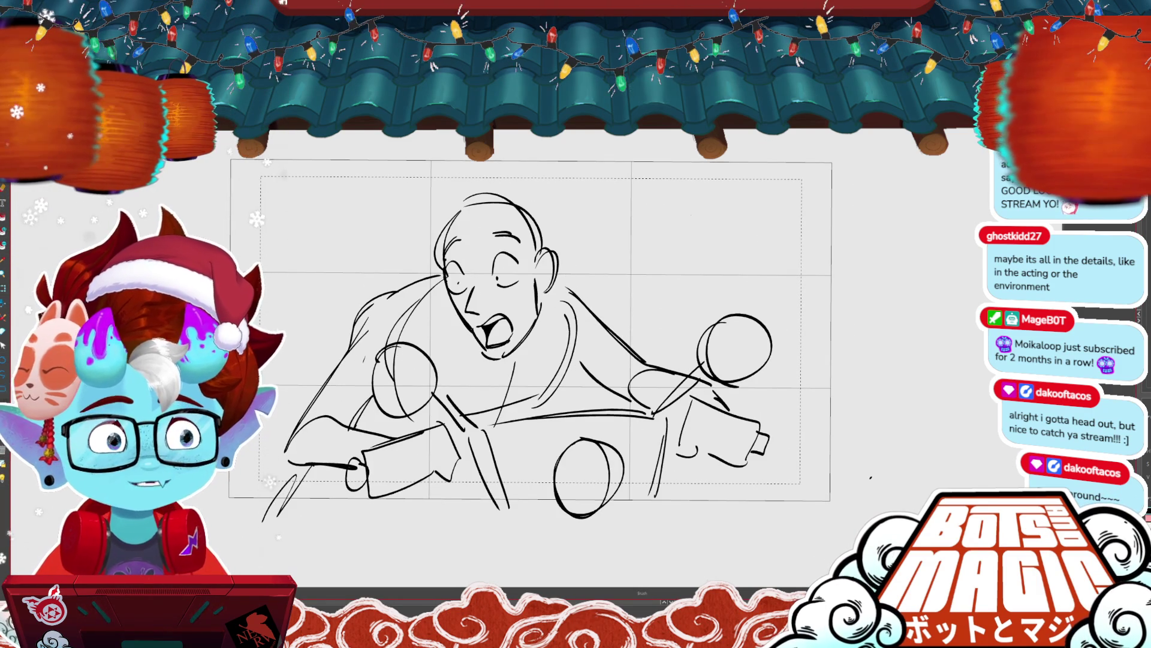
{"action": "key", "text": "Right"}
- Rough in an upper-right circle, a long ground line and sweeping diagonal strokes across the panel
{"action": "mouse_move", "coordinate": [708, 236]}
{"action": "left_mouse_down"}
{"action": "mouse_move", "coordinate": [777, 288]}
{"action": "mouse_move", "coordinate": [711, 233]}
{"action": "left_mouse_up"}
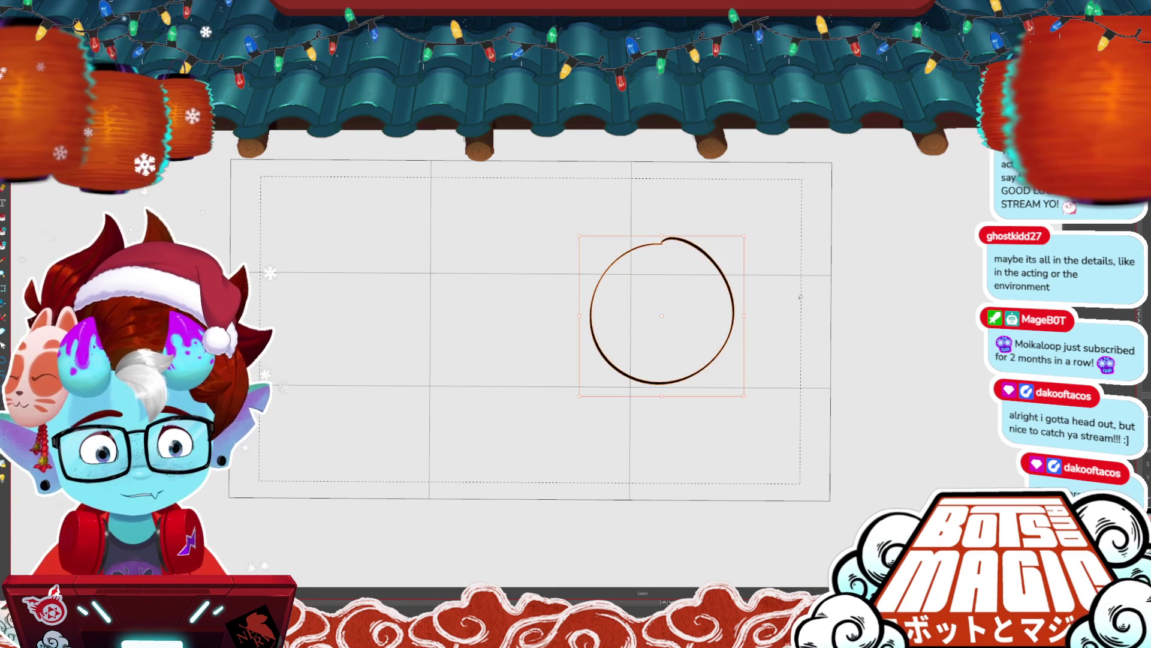
{"action": "scroll", "coordinate": [864, 311], "scroll_direction": "down", "scroll_amount": 1}
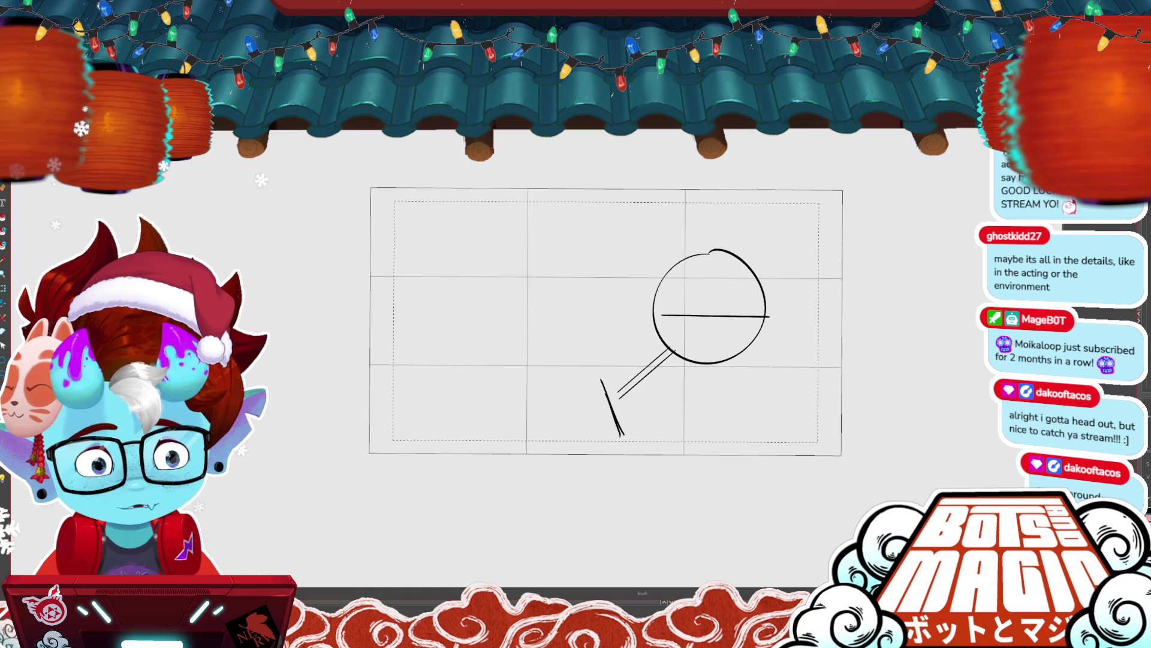
{"action": "mouse_move", "coordinate": [562, 375]}
{"action": "left_mouse_down"}
{"action": "mouse_move", "coordinate": [386, 379]}
{"action": "mouse_move", "coordinate": [616, 371]}
{"action": "left_mouse_up"}
{"action": "key", "text": "ctrl+z"}
{"action": "key", "text": "ctrl+z"}
{"action": "left_click_drag", "start_coordinate": [379, 372], "coordinate": [608, 370]}
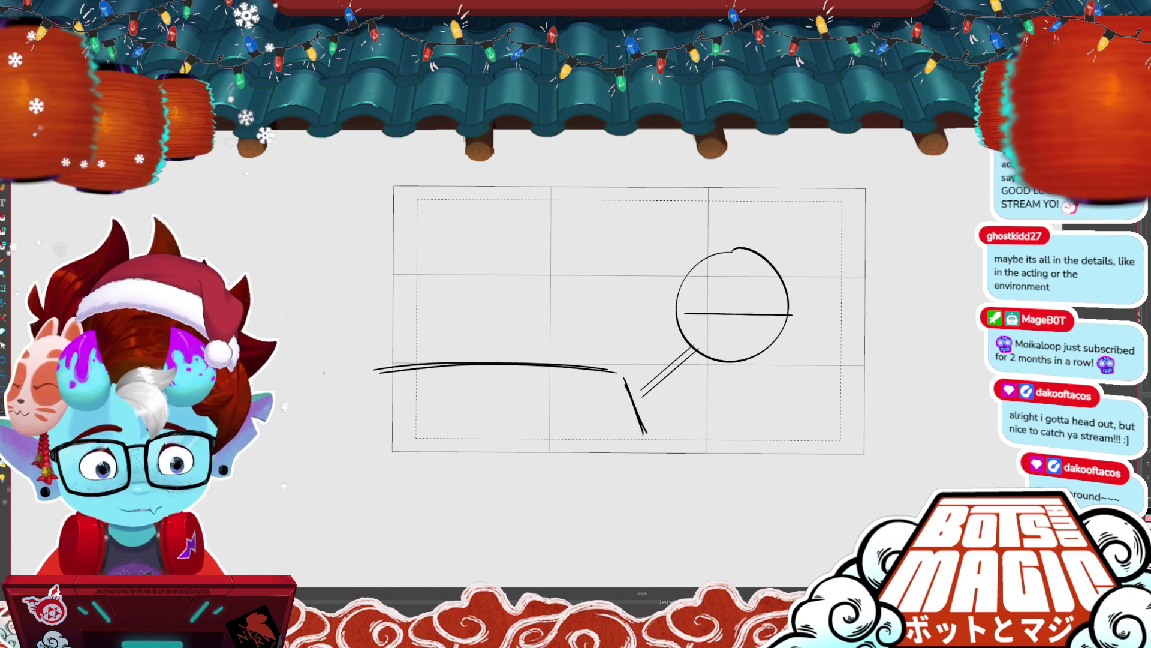
{"action": "mouse_move", "coordinate": [541, 147]}
{"action": "left_mouse_down"}
{"action": "mouse_move", "coordinate": [401, 227]}
{"action": "mouse_move", "coordinate": [545, 192]}
{"action": "left_mouse_up"}
{"action": "mouse_move", "coordinate": [351, 231]}
{"action": "left_mouse_down"}
{"action": "mouse_move", "coordinate": [509, 282]}
{"action": "mouse_move", "coordinate": [597, 456]}
{"action": "left_mouse_up"}
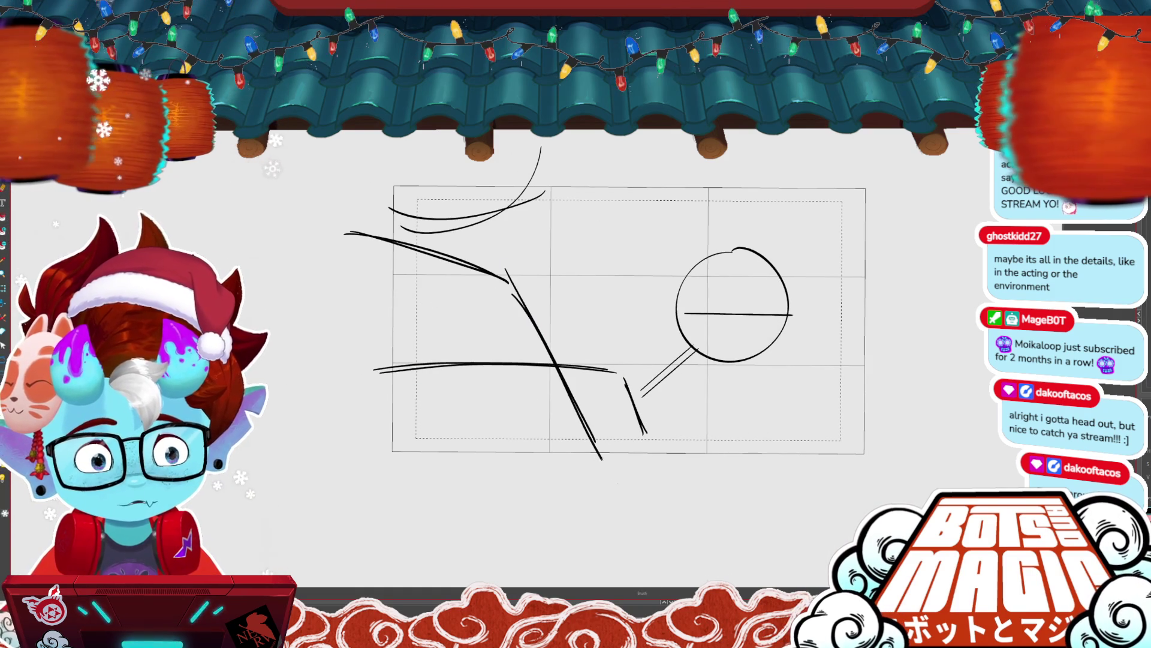
{"action": "mouse_move", "coordinate": [510, 273]}
{"action": "left_mouse_down"}
{"action": "mouse_move", "coordinate": [672, 447]}
{"action": "mouse_move", "coordinate": [722, 402]}
{"action": "mouse_move", "coordinate": [729, 443]}
{"action": "left_mouse_up"}
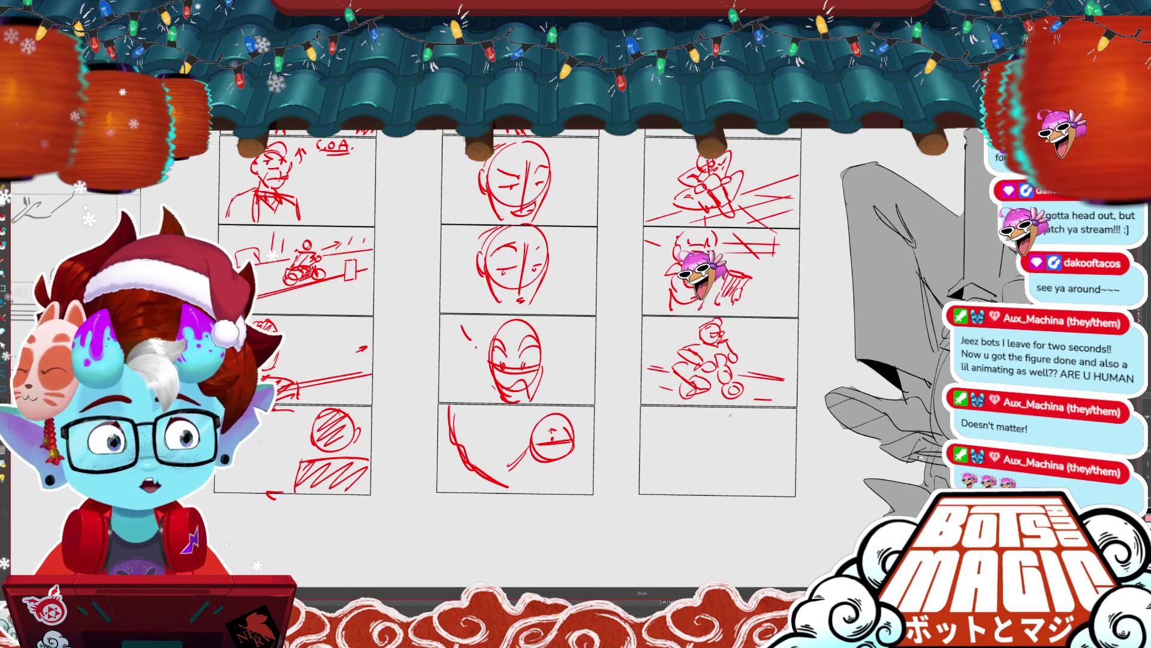
- Draw a curved black arrow beside the leaning rider thumbnail, discarding a stray loop
{"action": "scroll", "coordinate": [731, 415], "scroll_direction": "up", "scroll_amount": 3}
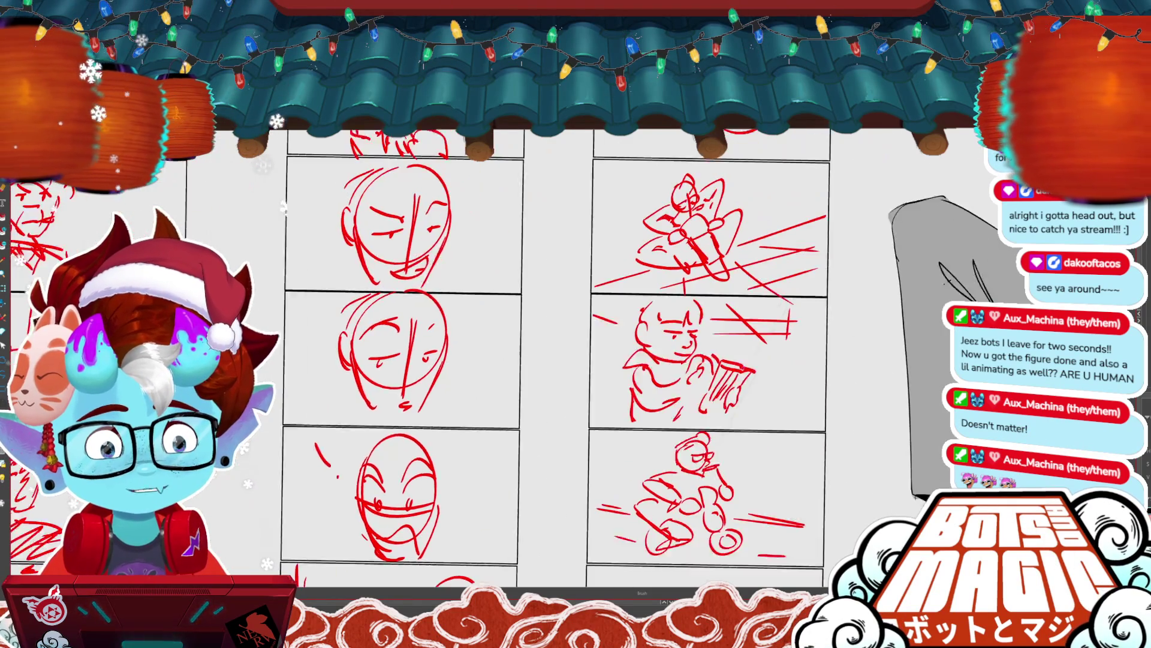
{"action": "scroll", "coordinate": [599, 360], "scroll_direction": "up", "scroll_amount": 5}
{"action": "scroll", "coordinate": [776, 290], "scroll_direction": "up", "scroll_amount": 1}
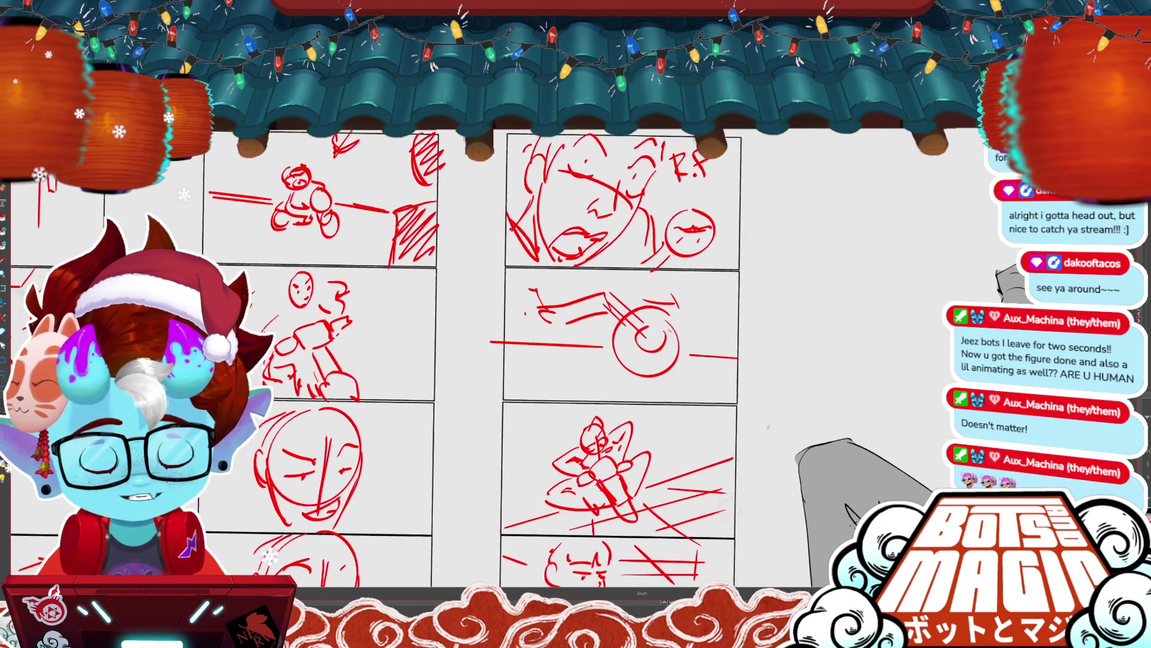
{"action": "scroll", "coordinate": [776, 290], "scroll_direction": "up", "scroll_amount": 2}
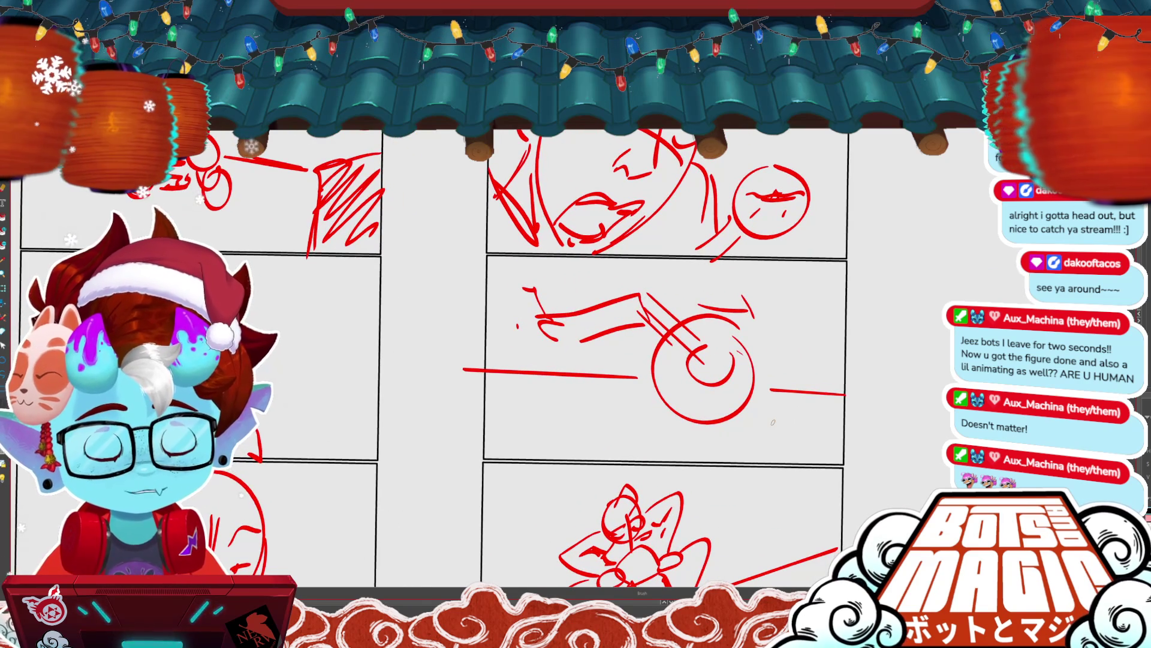
{"action": "scroll", "coordinate": [773, 422], "scroll_direction": "down", "scroll_amount": 3}
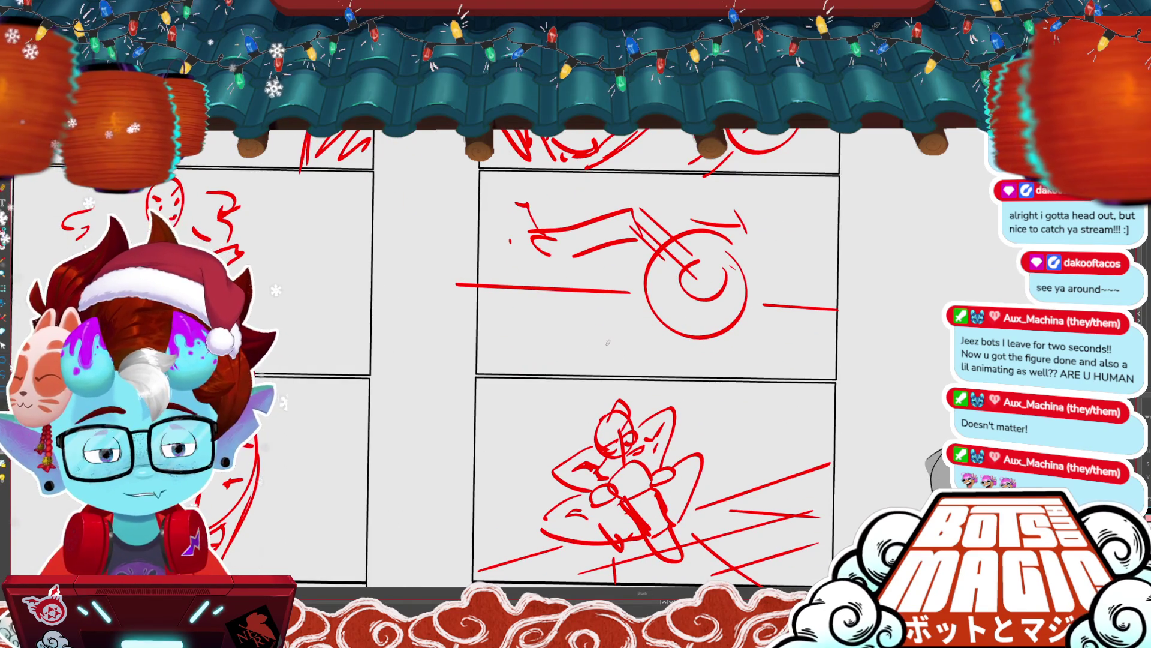
{"action": "mouse_move", "coordinate": [471, 468]}
{"action": "left_mouse_down"}
{"action": "mouse_move", "coordinate": [414, 421]}
{"action": "mouse_move", "coordinate": [493, 426]}
{"action": "left_mouse_up"}
{"action": "scroll", "coordinate": [693, 311], "scroll_direction": "down", "scroll_amount": 8}
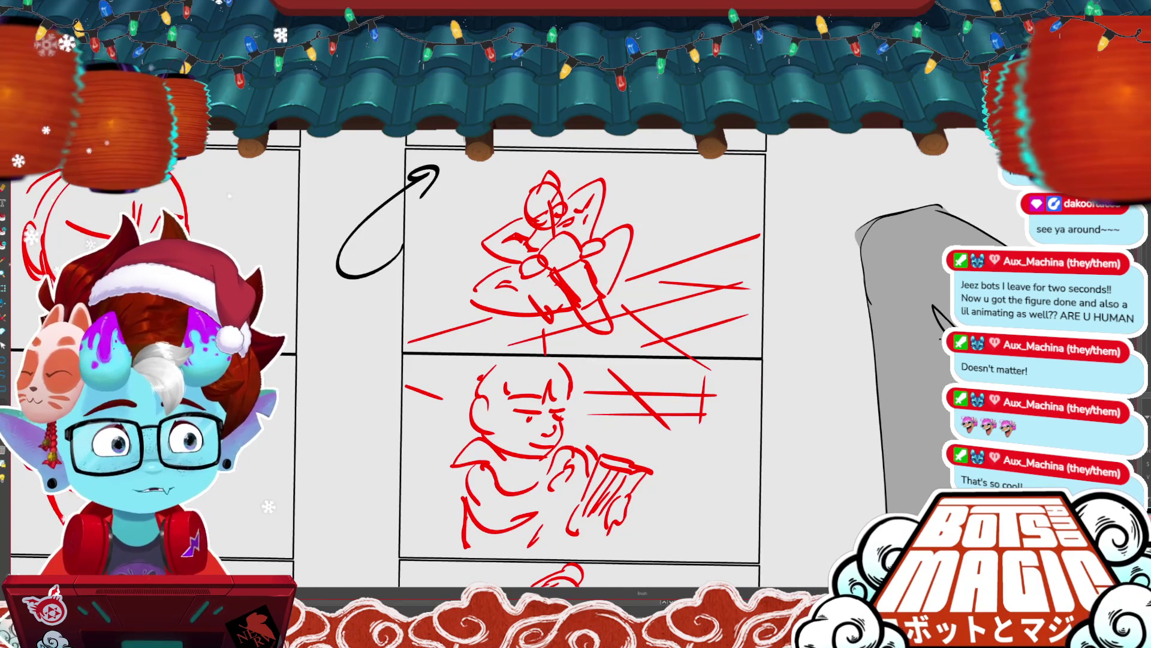
{"action": "scroll", "coordinate": [533, 358], "scroll_direction": "up", "scroll_amount": 3}
{"action": "key", "text": "ctrl+z"}
{"action": "mouse_move", "coordinate": [404, 359]}
{"action": "left_mouse_down"}
{"action": "mouse_move", "coordinate": [354, 282]}
{"action": "mouse_move", "coordinate": [408, 266]}
{"action": "left_mouse_up"}
- Add a small arrow in the motorcycle rider thumbnail panel
{"action": "scroll", "coordinate": [659, 433], "scroll_direction": "down", "scroll_amount": 3}
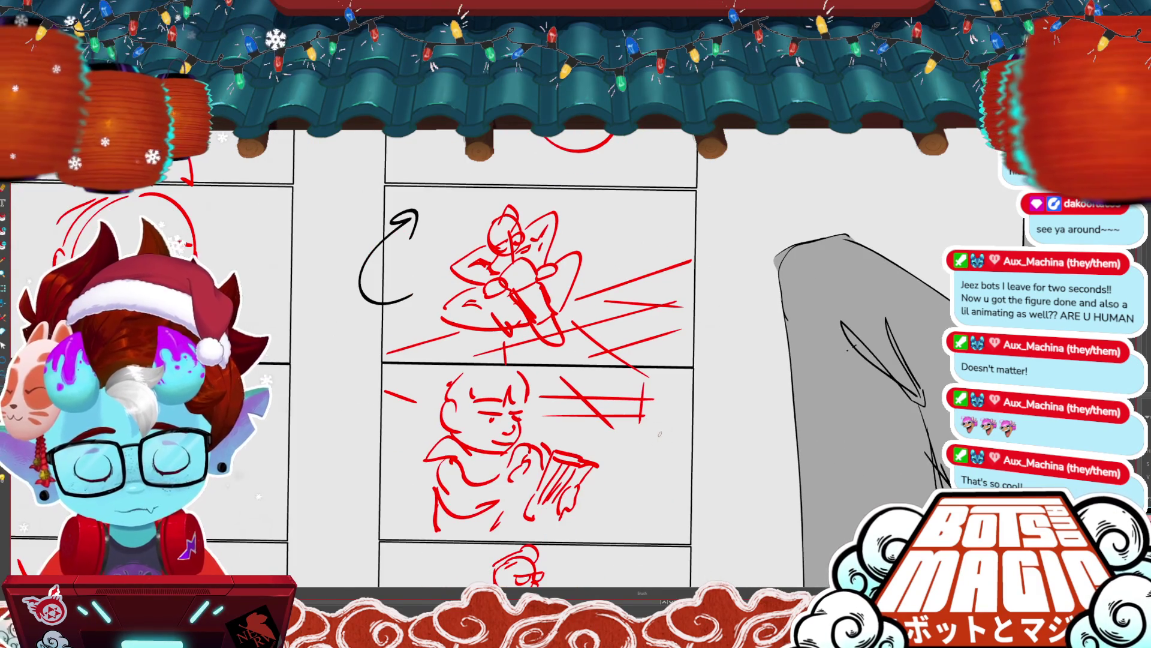
{"action": "scroll", "coordinate": [660, 434], "scroll_direction": "down", "scroll_amount": 2}
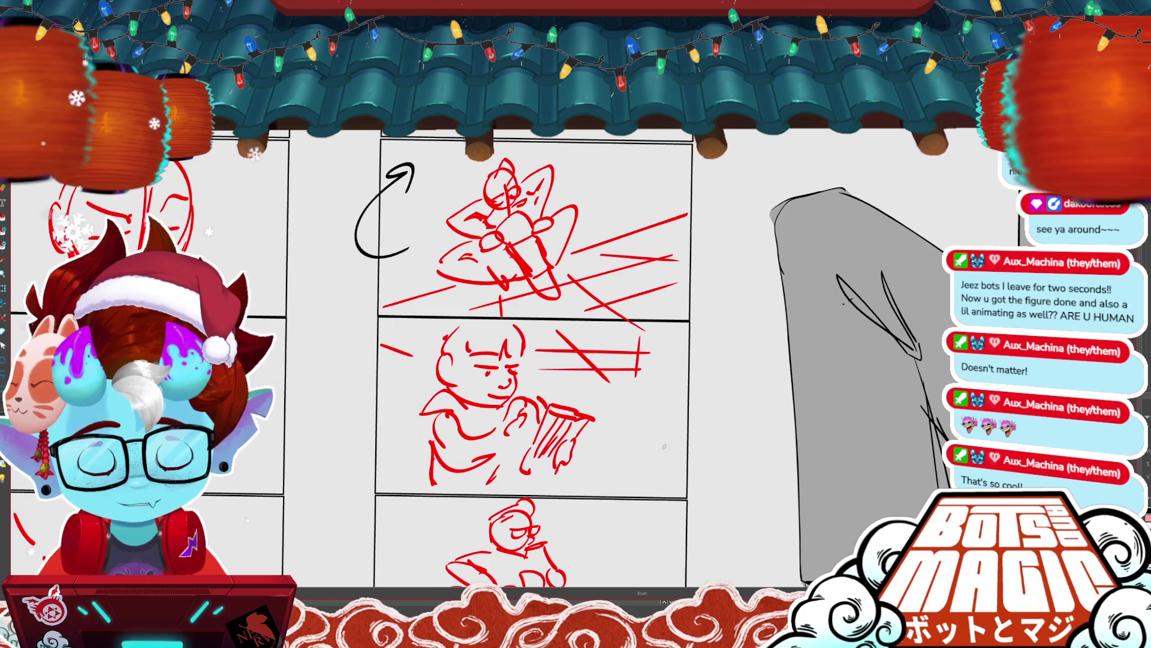
{"action": "scroll", "coordinate": [664, 446], "scroll_direction": "left", "scroll_amount": 3}
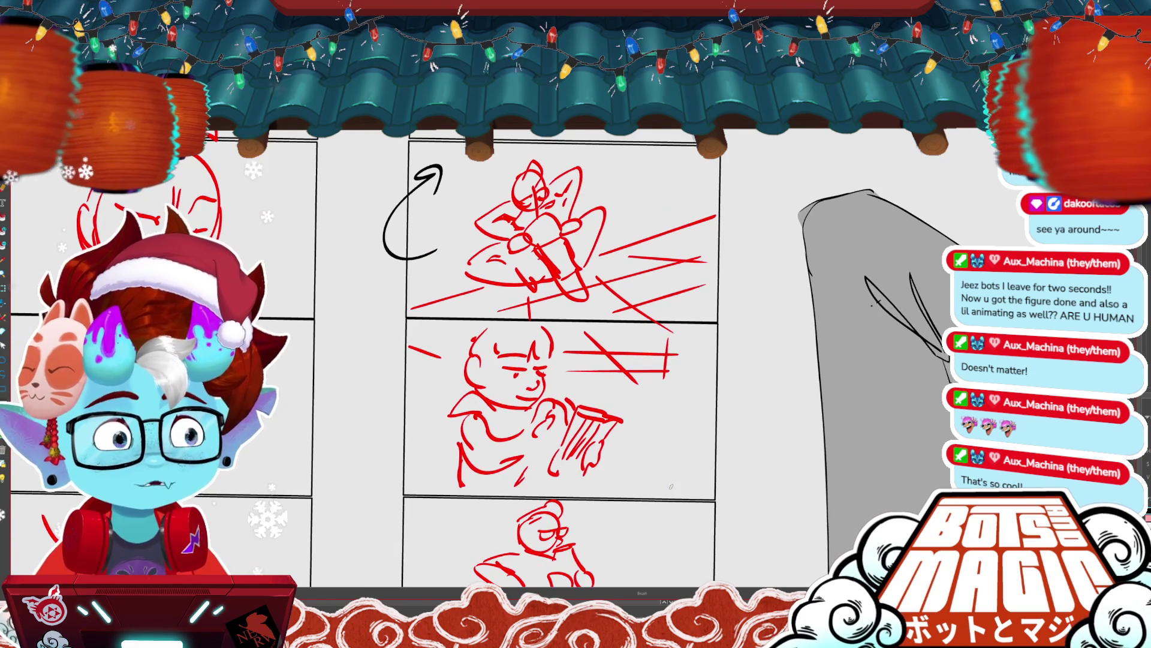
{"action": "scroll", "coordinate": [671, 487], "scroll_direction": "up", "scroll_amount": 3}
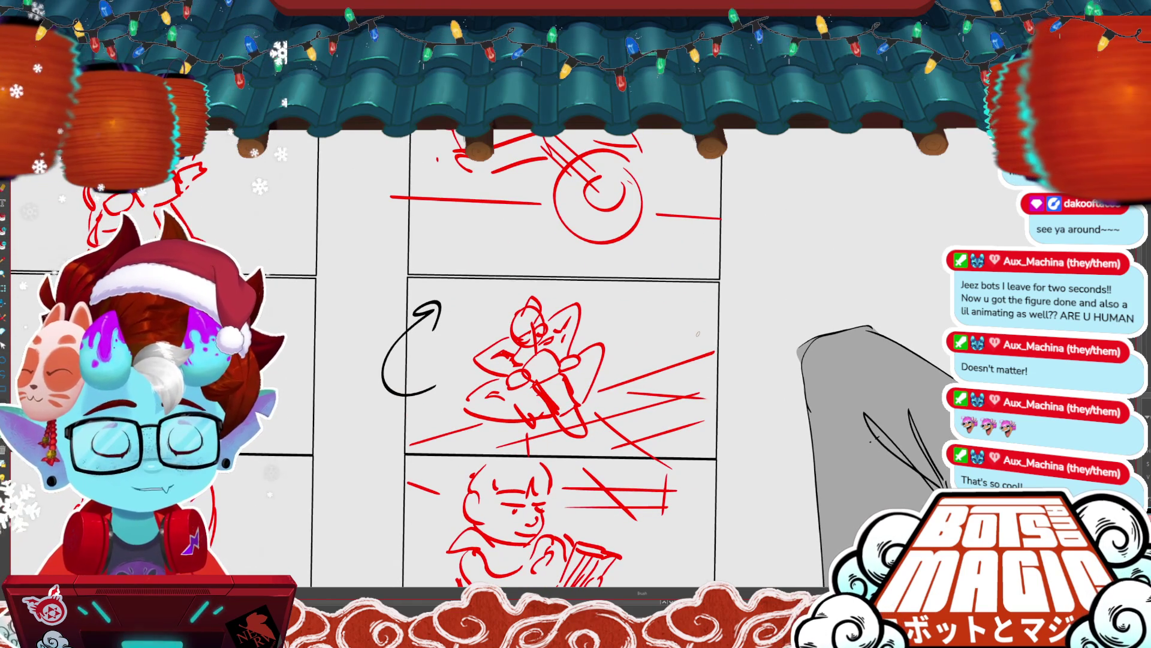
{"action": "scroll", "coordinate": [698, 334], "scroll_direction": "down", "scroll_amount": 4}
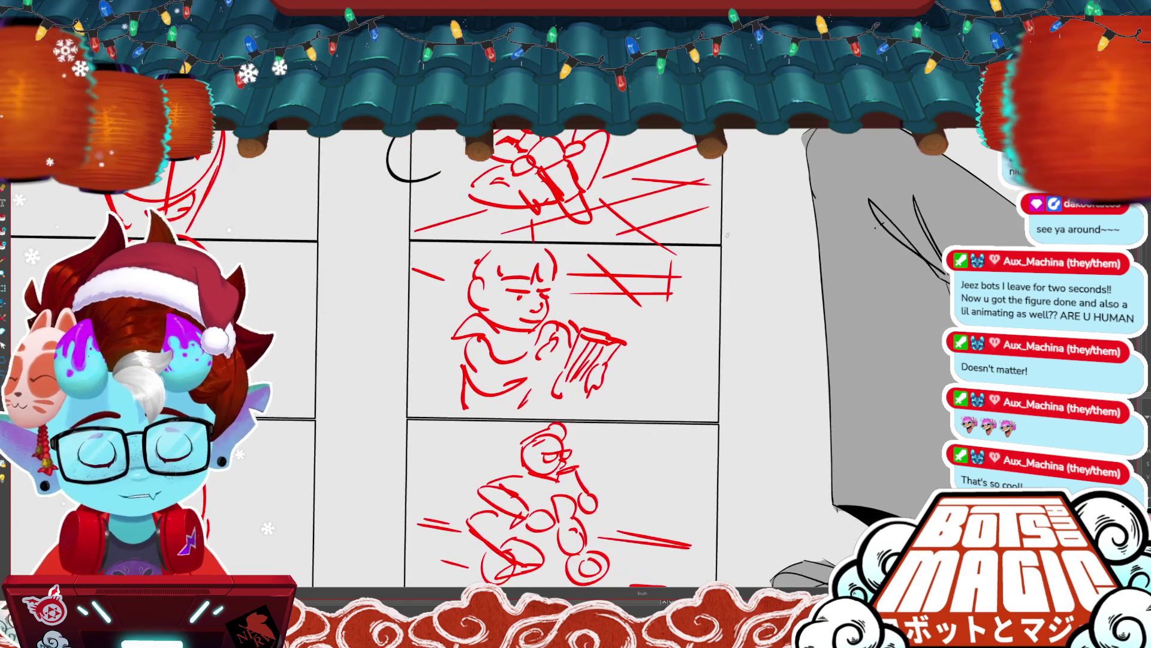
{"action": "scroll", "coordinate": [720, 300], "scroll_direction": "up", "scroll_amount": 3}
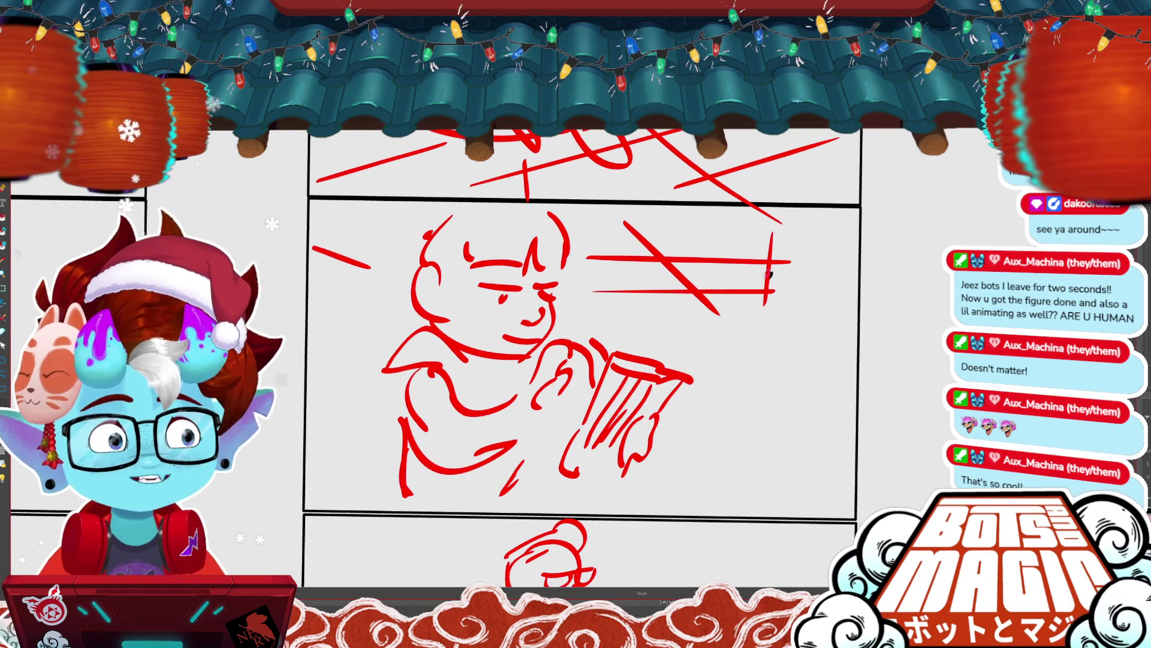
{"action": "scroll", "coordinate": [770, 274], "scroll_direction": "down", "scroll_amount": 4}
{"action": "scroll", "coordinate": [718, 262], "scroll_direction": "up", "scroll_amount": 2}
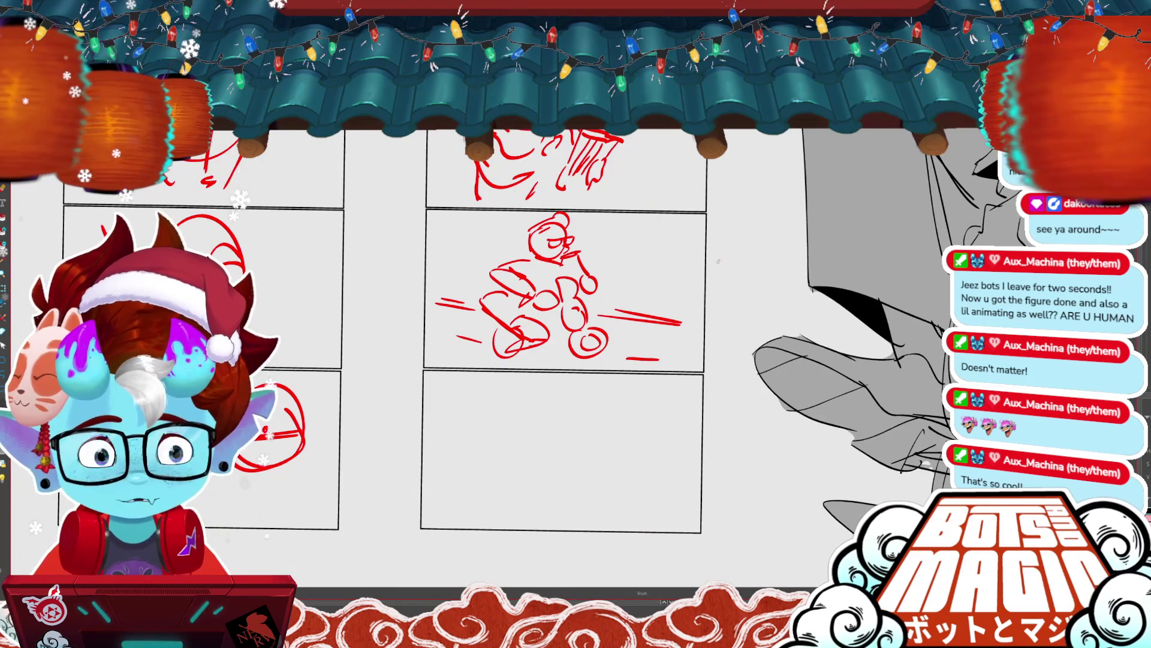
{"action": "scroll", "coordinate": [718, 261], "scroll_direction": "up", "scroll_amount": 2}
{"action": "scroll", "coordinate": [758, 333], "scroll_direction": "down", "scroll_amount": 2}
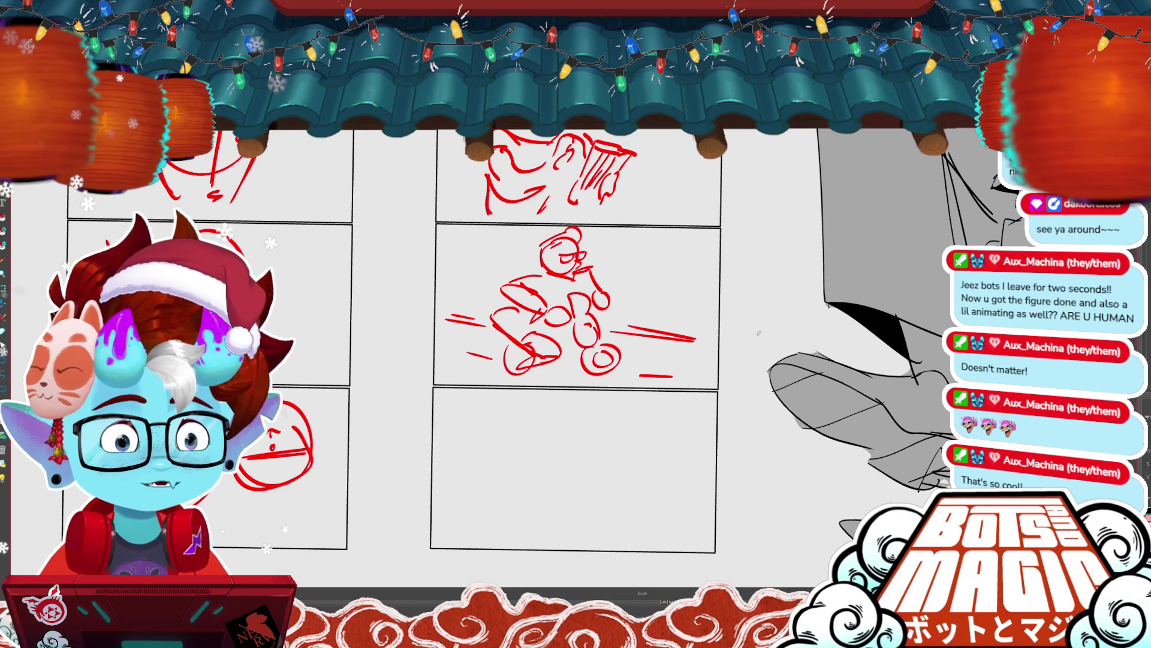
{"action": "left_click_drag", "start_coordinate": [759, 333], "coordinate": [914, 311]}
{"action": "mouse_move", "coordinate": [744, 237]}
{"action": "left_mouse_down"}
{"action": "mouse_move", "coordinate": [789, 226]}
{"action": "mouse_move", "coordinate": [792, 270]}
{"action": "left_mouse_up"}
{"action": "scroll", "coordinate": [767, 412], "scroll_direction": "down", "scroll_amount": 3}
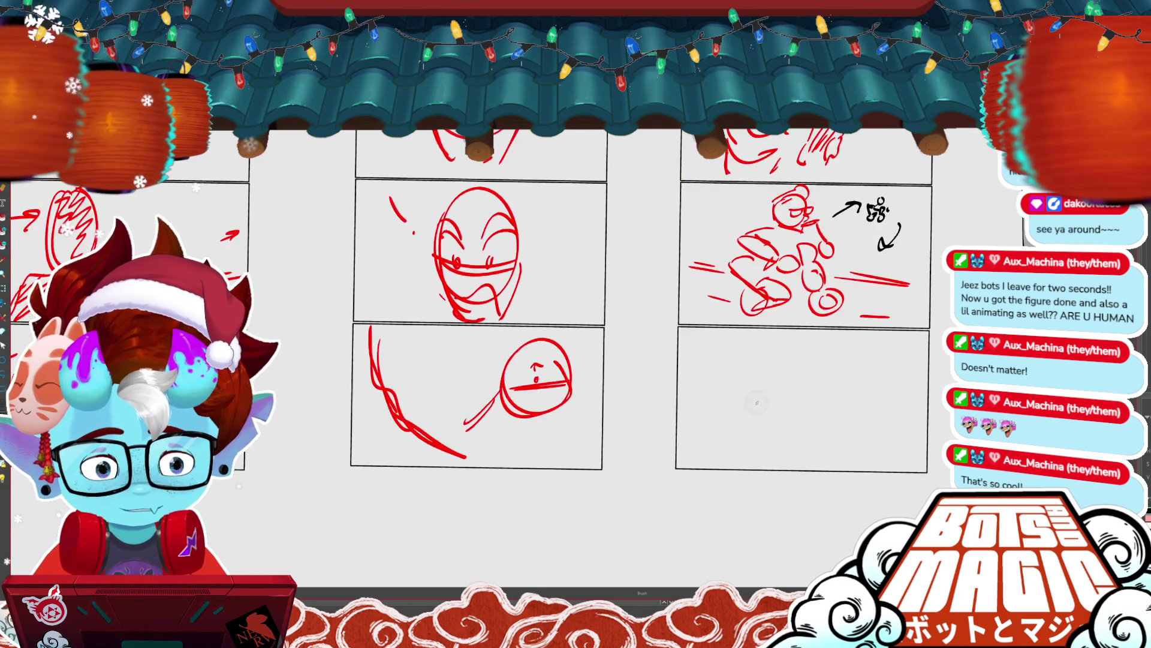
{"action": "scroll", "coordinate": [518, 414], "scroll_direction": "down", "scroll_amount": 2}
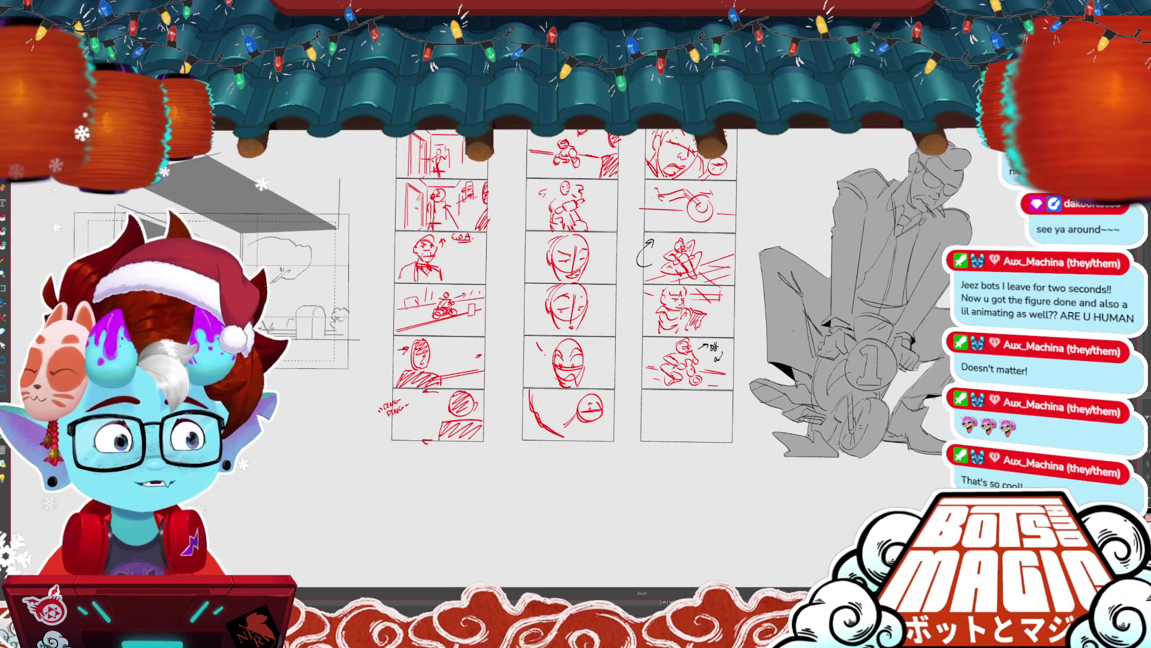
- Preview the doorway scene animation, then save the project to a single file
{"action": "key", "text": "ctrl+Tab"}
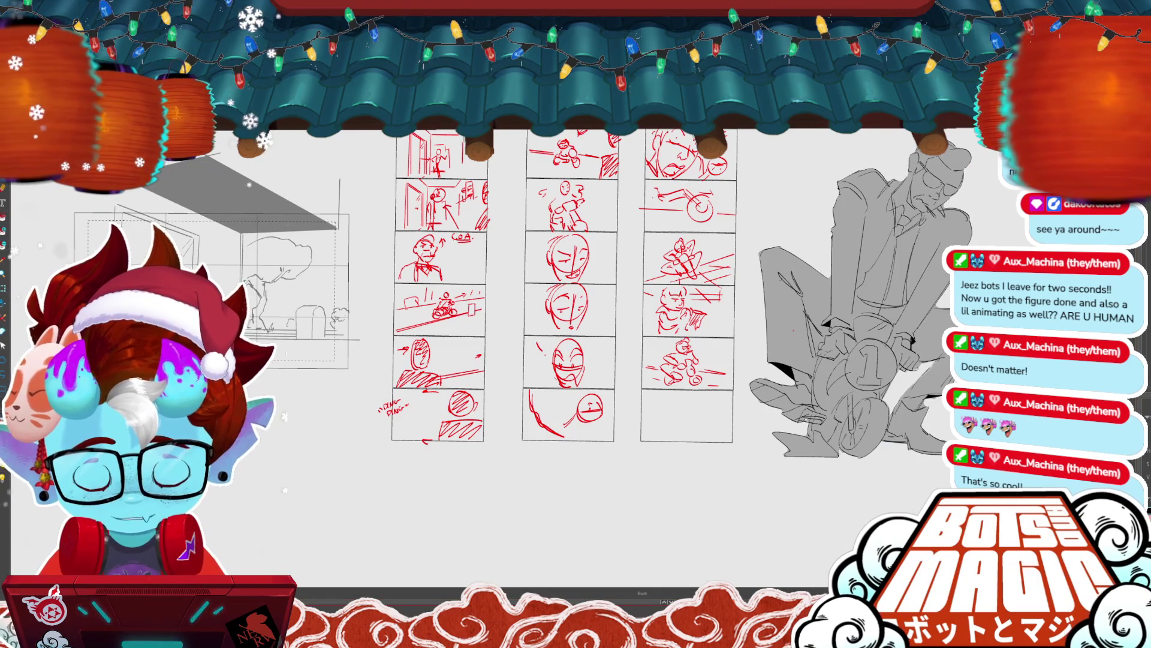
{"action": "scroll", "coordinate": [540, 330], "scroll_direction": "up", "scroll_amount": 3}
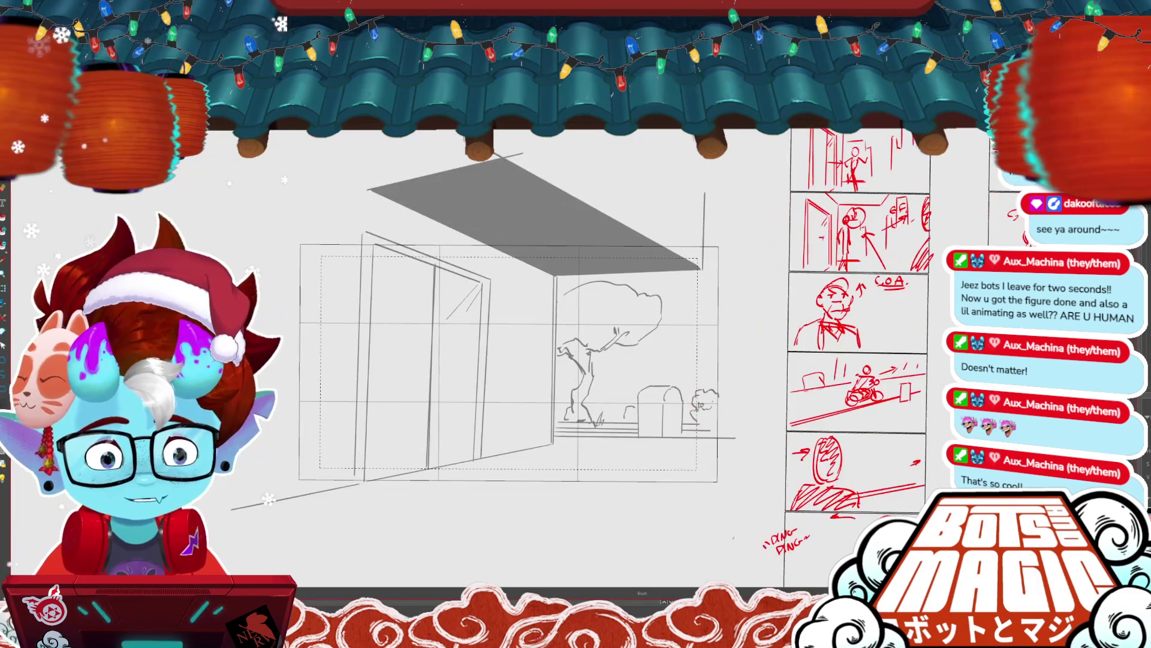
{"action": "key", "text": "space"}
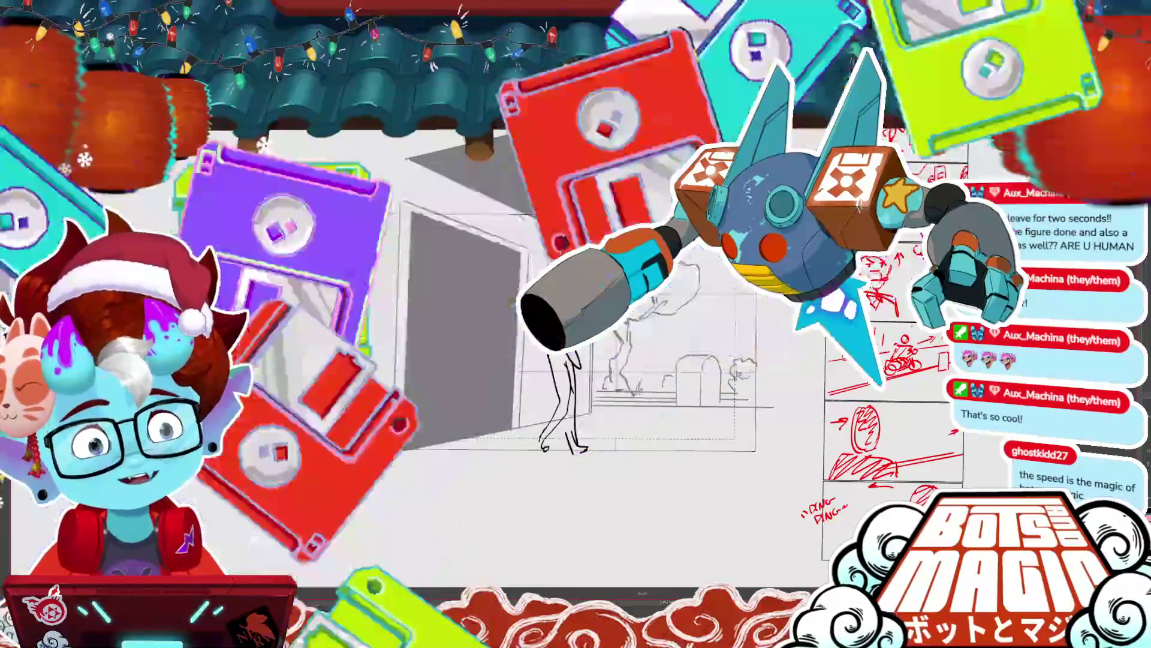
{"action": "key", "text": "ctrl+s"}
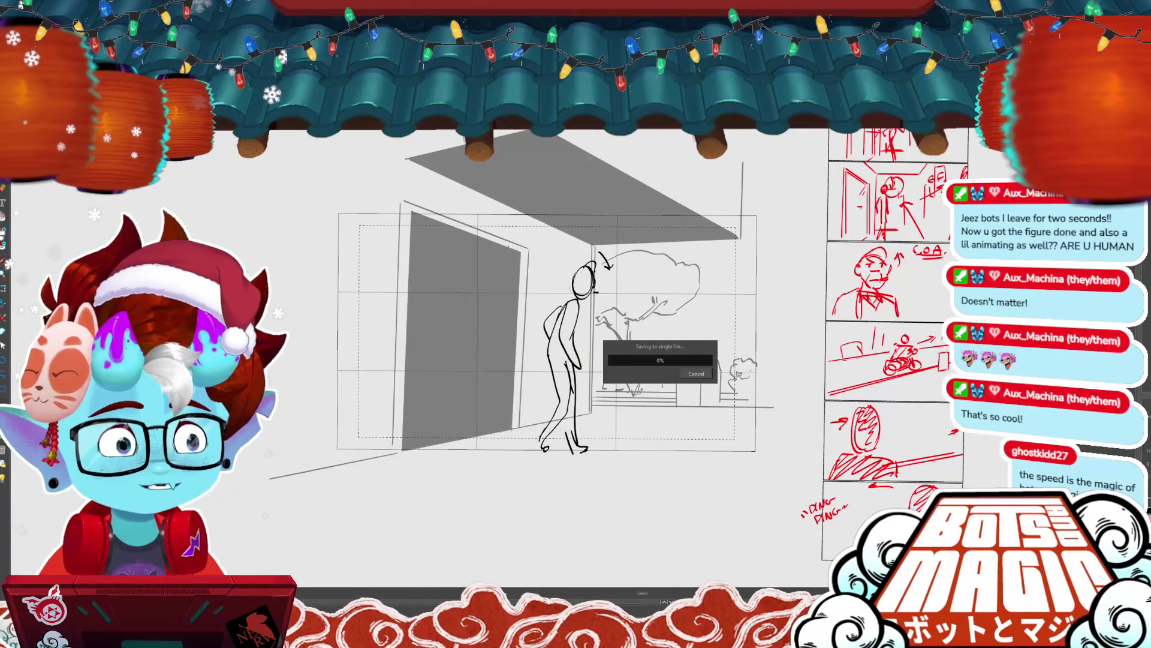
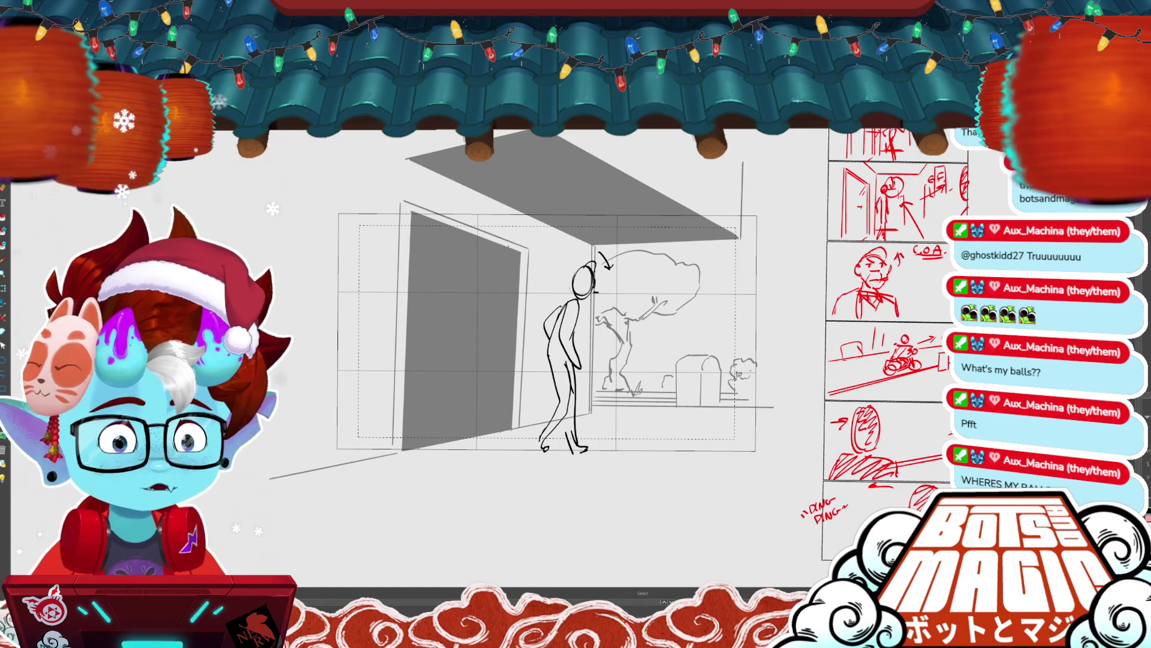
- Pan the storyboard and step past the figure, glasses-face and motorcycle rider panels to a fresh panel
{"action": "left_click_drag", "start_coordinate": [599, 329], "coordinate": [374, 285]}
{"action": "key", "text": "Right"}
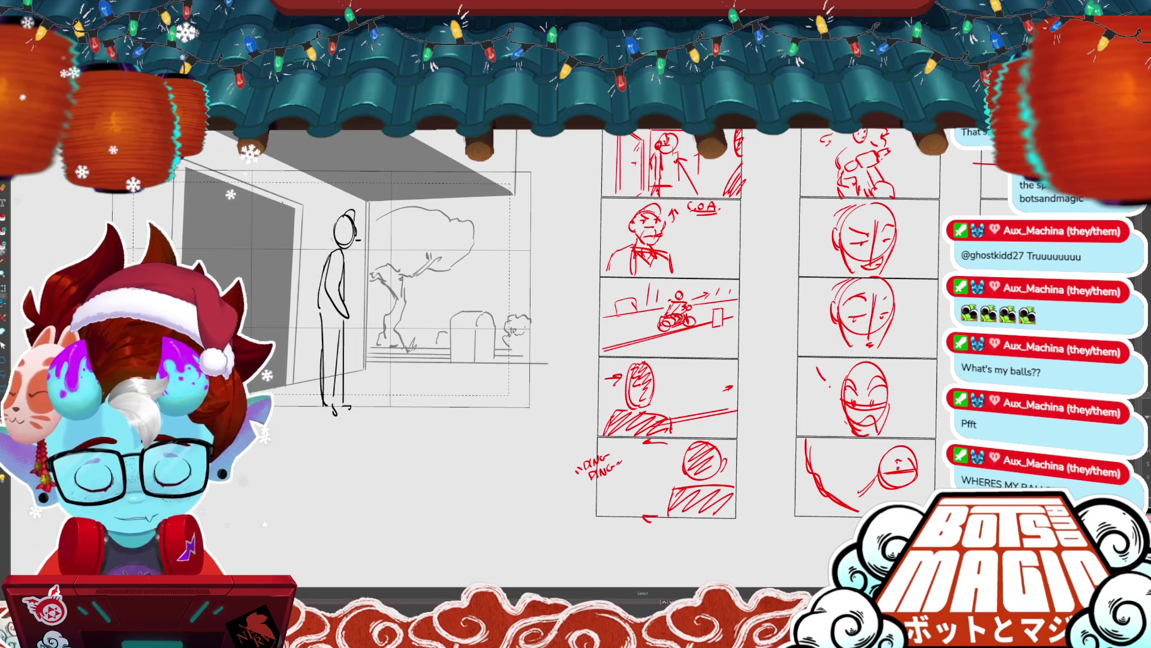
{"action": "key", "text": "Right"}
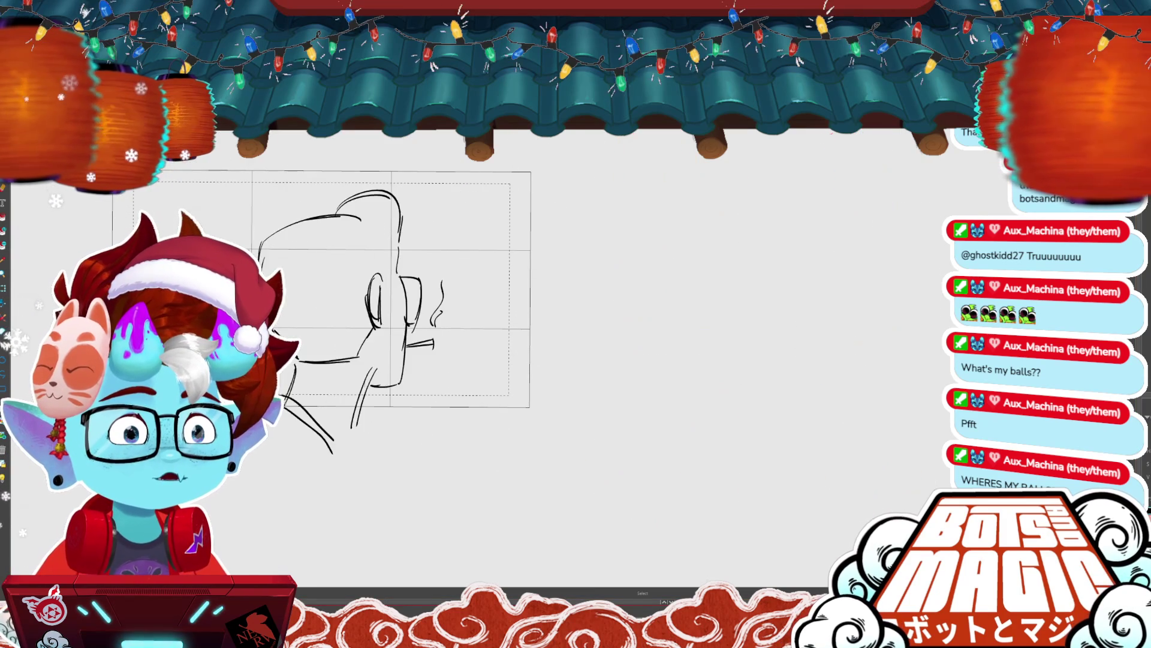
{"action": "key", "text": "Right"}
{"action": "key", "text": "ctrl+z"}
{"action": "key", "text": "ctrl+z"}
{"action": "key", "text": "ctrl+z"}
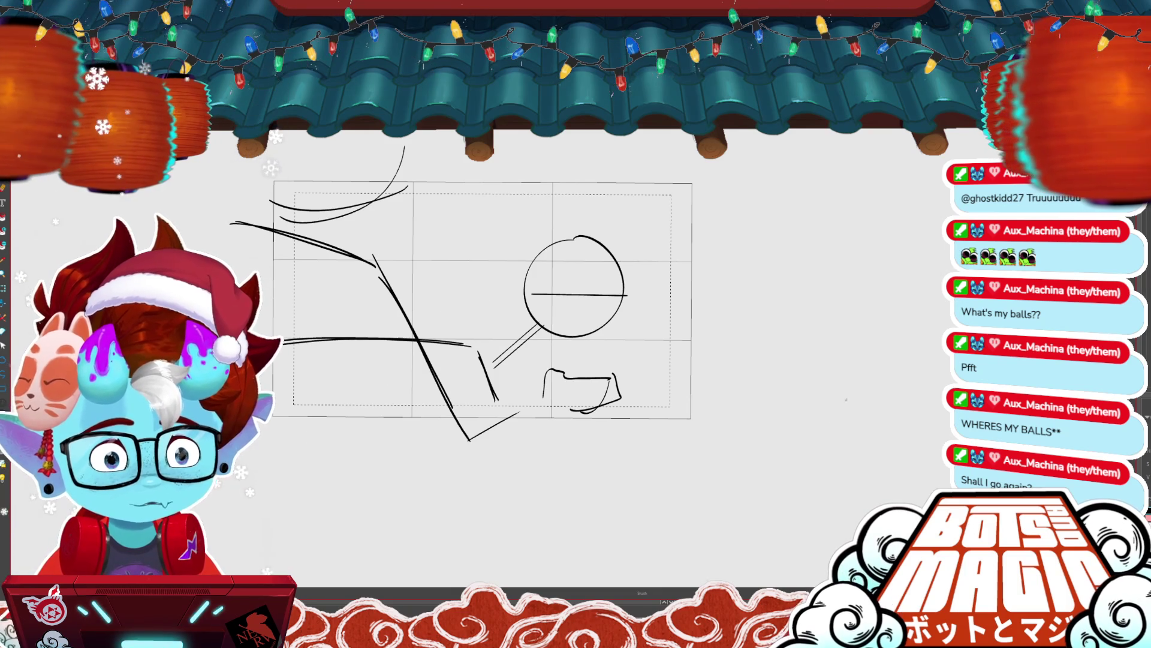
- Tilt the canvas and sketch a tiny stick figure with a right arm inside the circle
{"action": "key", "text": "minus"}
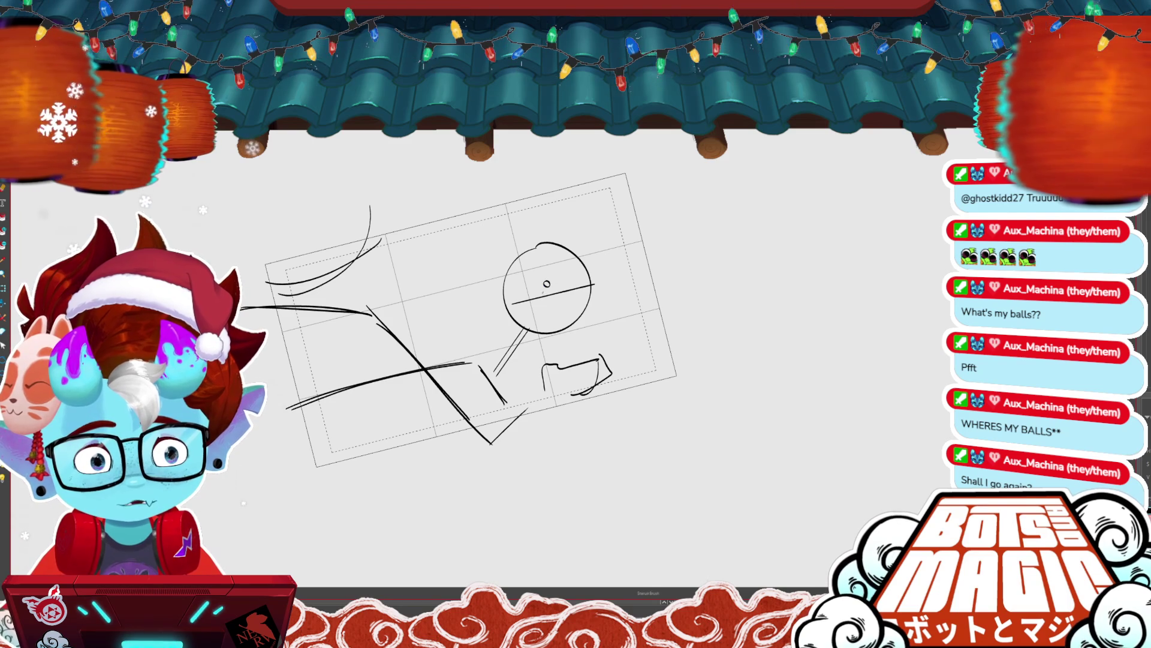
{"action": "left_click_drag", "start_coordinate": [545, 287], "coordinate": [549, 294]}
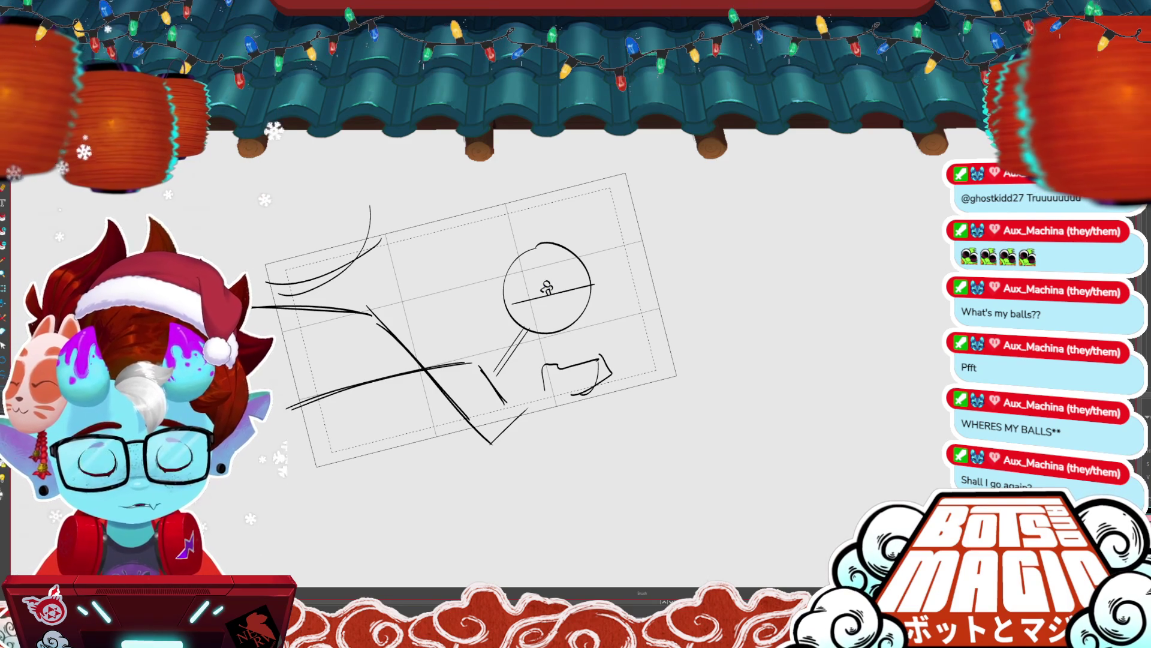
{"action": "scroll", "coordinate": [546, 288], "scroll_direction": "up", "scroll_amount": 3}
{"action": "key", "text": "ctrl+@"}
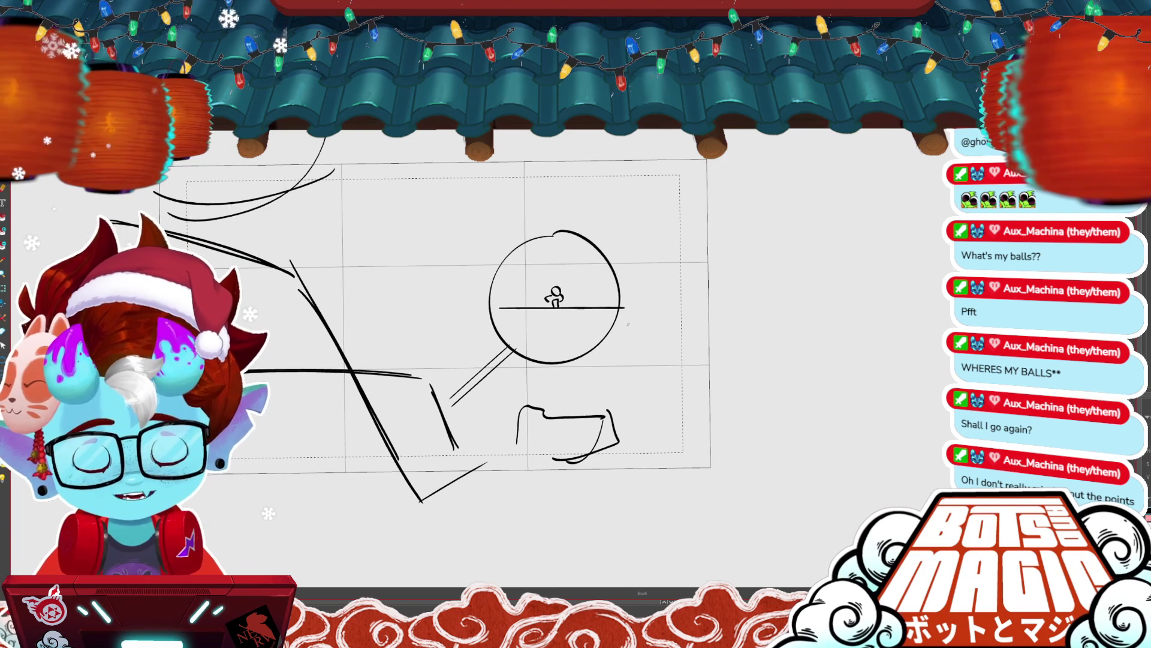
{"action": "scroll", "coordinate": [630, 321], "scroll_direction": "up", "scroll_amount": 5}
{"action": "scroll", "coordinate": [747, 265], "scroll_direction": "up", "scroll_amount": 5}
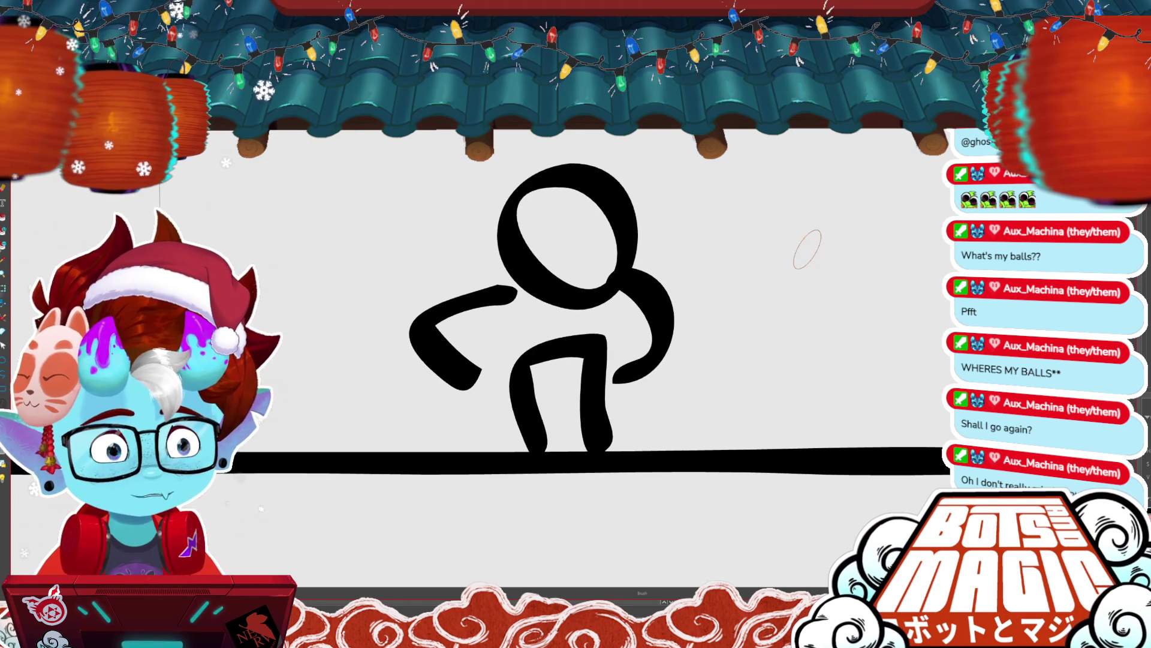
{"action": "scroll", "coordinate": [807, 249], "scroll_direction": "down", "scroll_amount": 5}
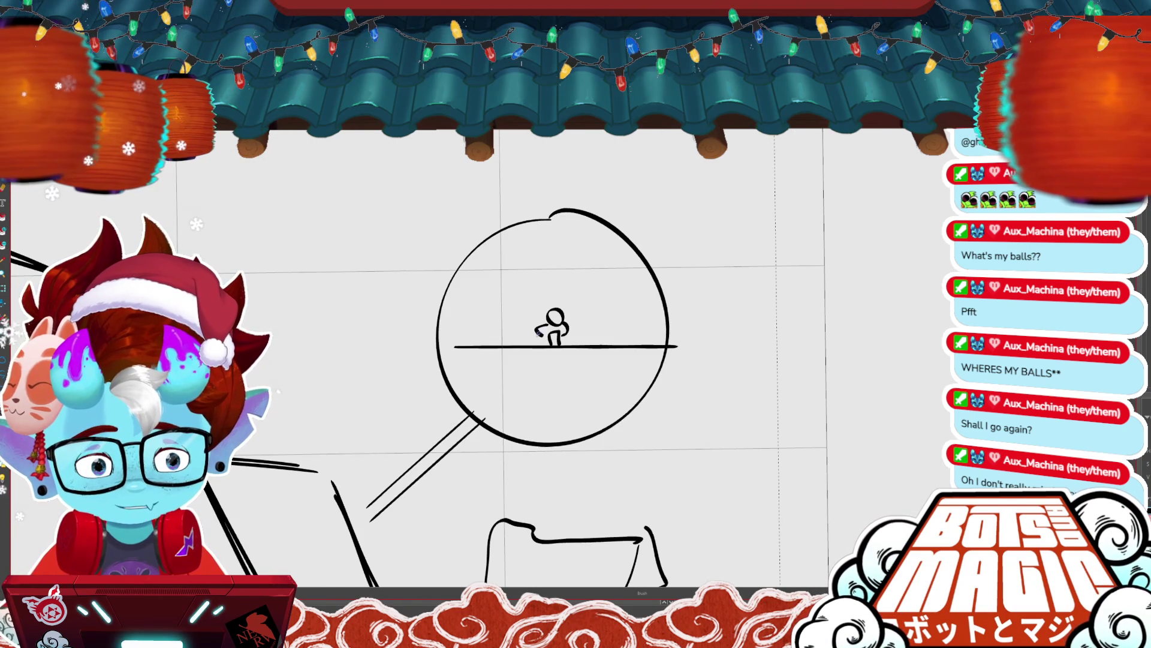
{"action": "left_click_drag", "start_coordinate": [564, 328], "coordinate": [572, 335]}
{"action": "scroll", "coordinate": [569, 327], "scroll_direction": "down", "scroll_amount": 3}
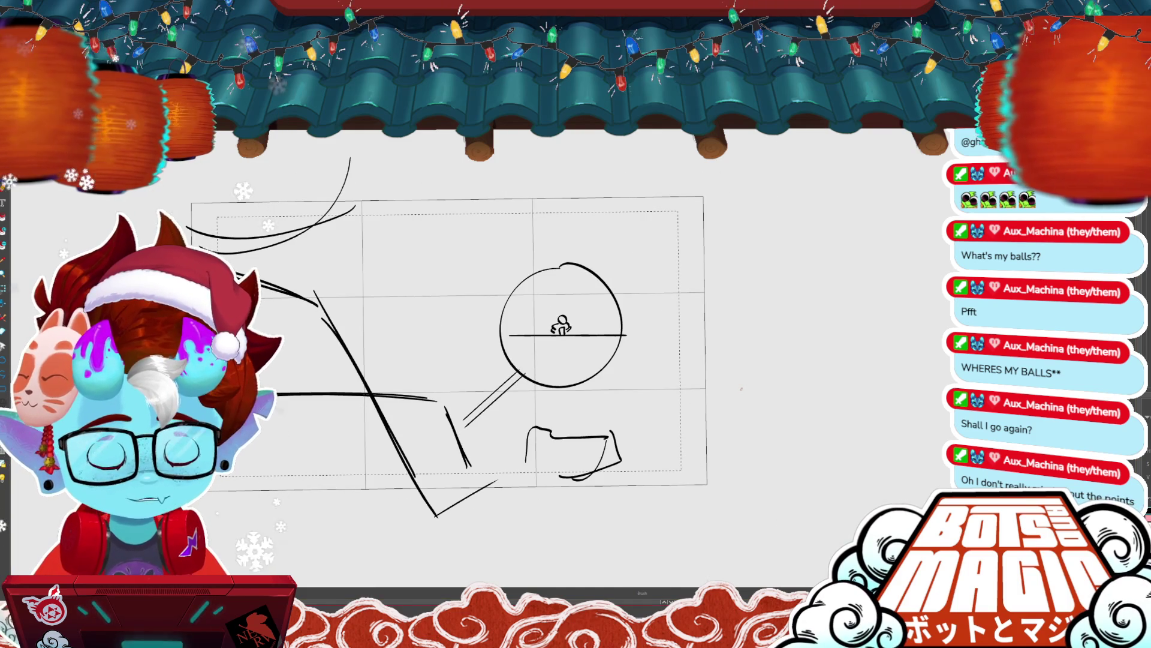
- Undo a trial enlargement, redraw the figure seated on the horizon, and pick it up for resizing
{"action": "mouse_move", "coordinate": [549, 315]}
{"action": "left_mouse_down"}
{"action": "mouse_move", "coordinate": [583, 339]}
{"action": "mouse_move", "coordinate": [573, 318]}
{"action": "left_mouse_up"}
{"action": "key", "text": "ctrl+z"}
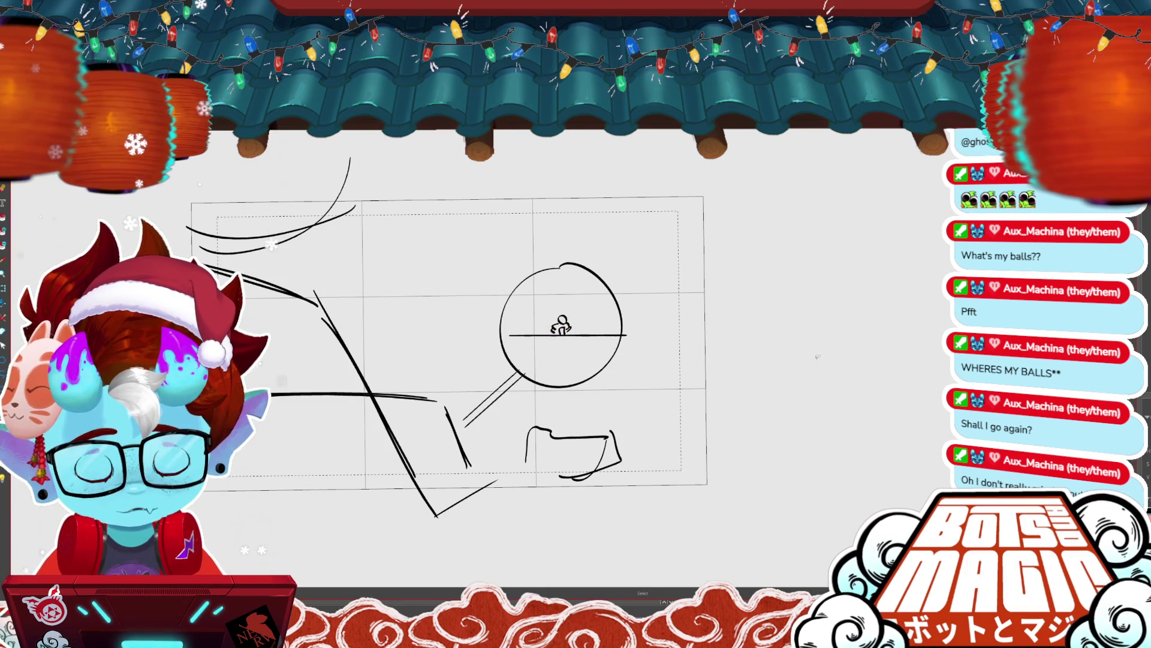
{"action": "key", "text": "space"}
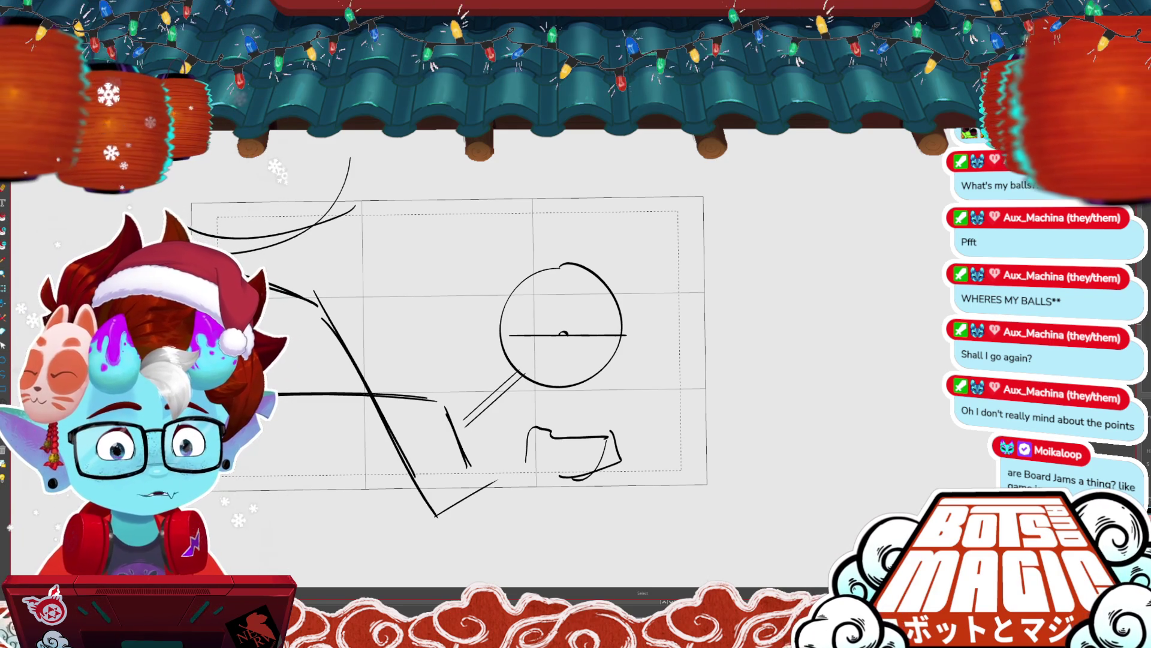
{"action": "left_click_drag", "start_coordinate": [562, 317], "coordinate": [563, 334]}
{"action": "key", "text": "ctrl+t"}
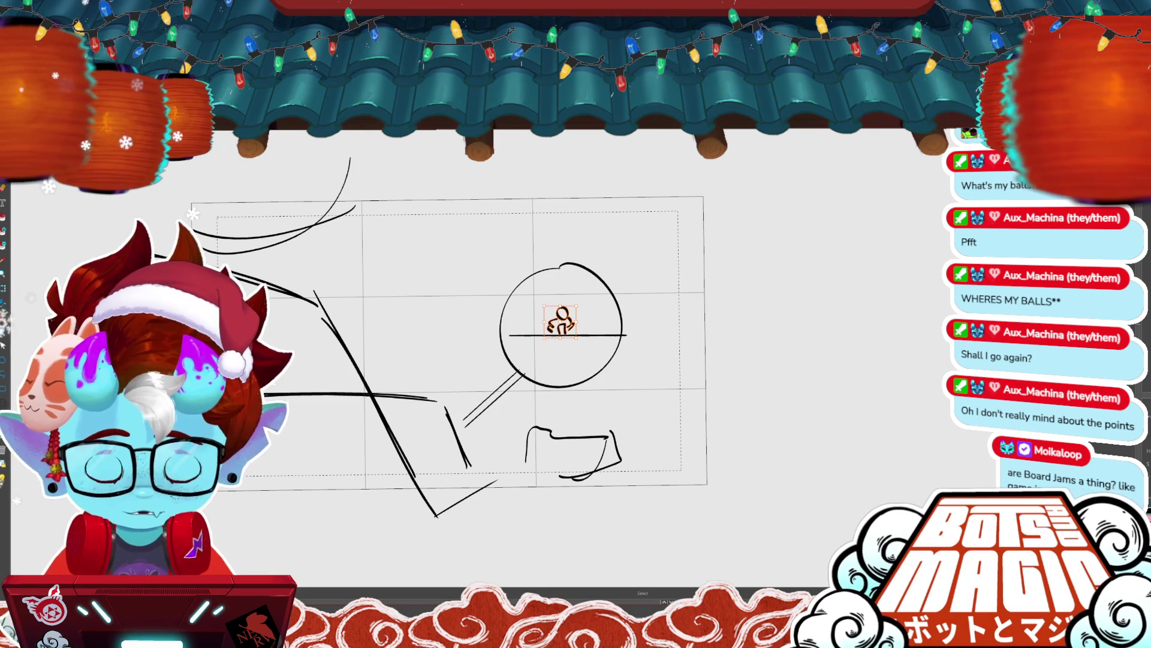
- Paste the rough sketch into a cleared panel, then zoom out to see the whole frame
{"action": "key", "text": "Delete"}
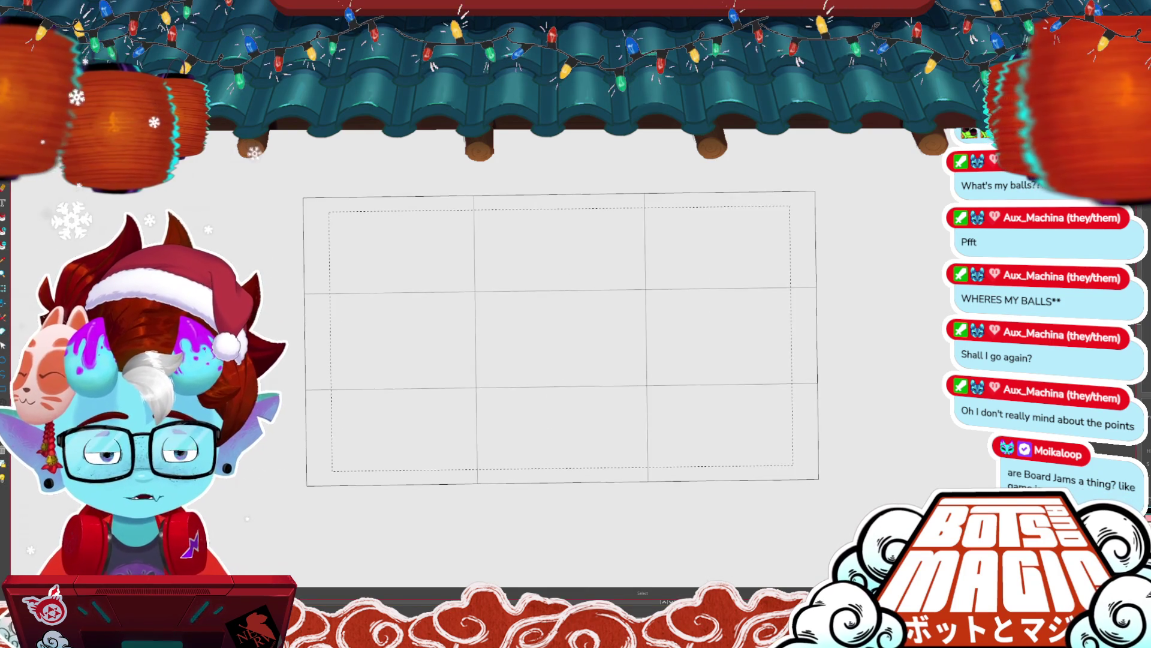
{"action": "scroll", "coordinate": [132, 412], "scroll_direction": "up", "scroll_amount": 2}
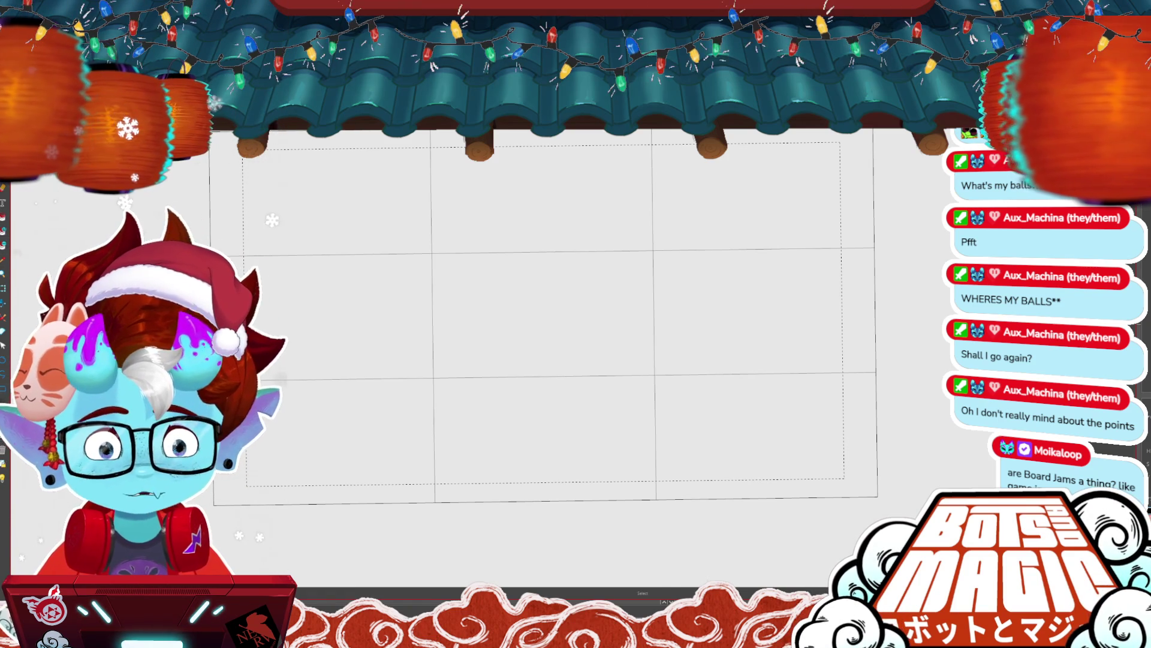
{"action": "key", "text": "ctrl+z"}
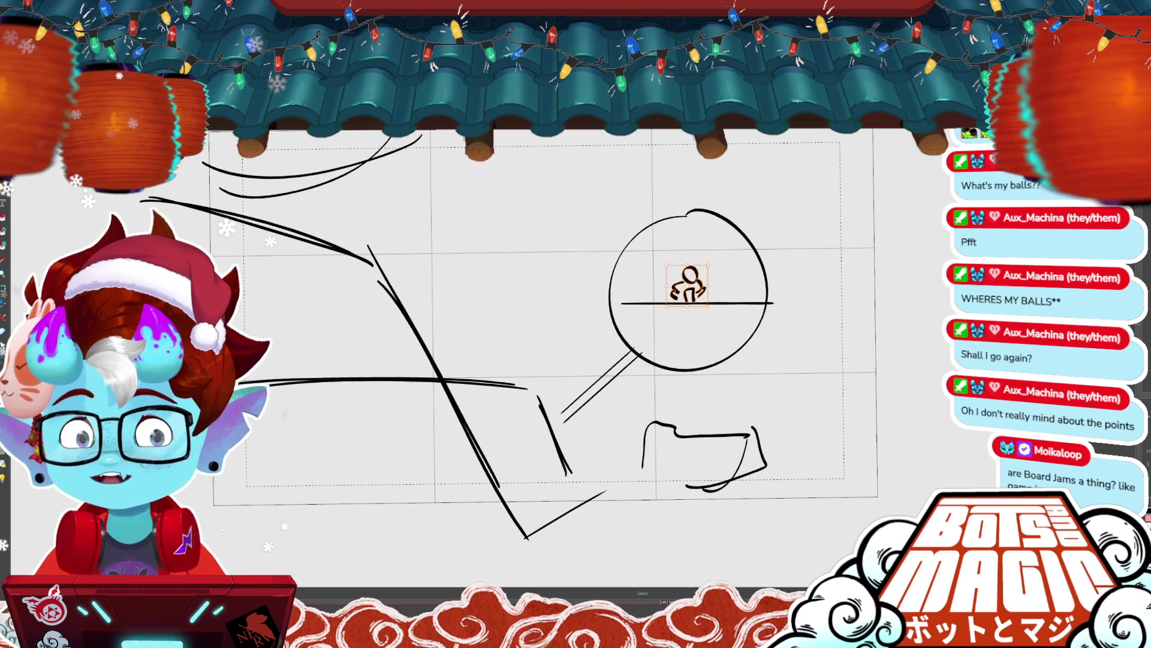
{"action": "key", "text": "ctrl+y"}
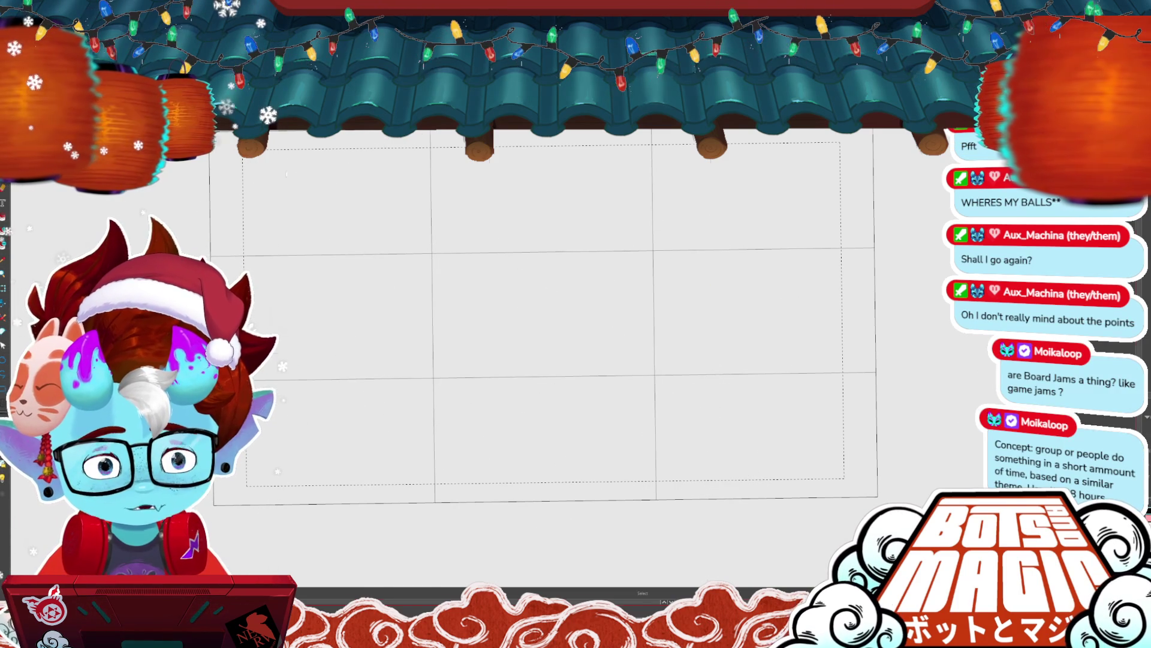
{"action": "key", "text": "ctrl+z"}
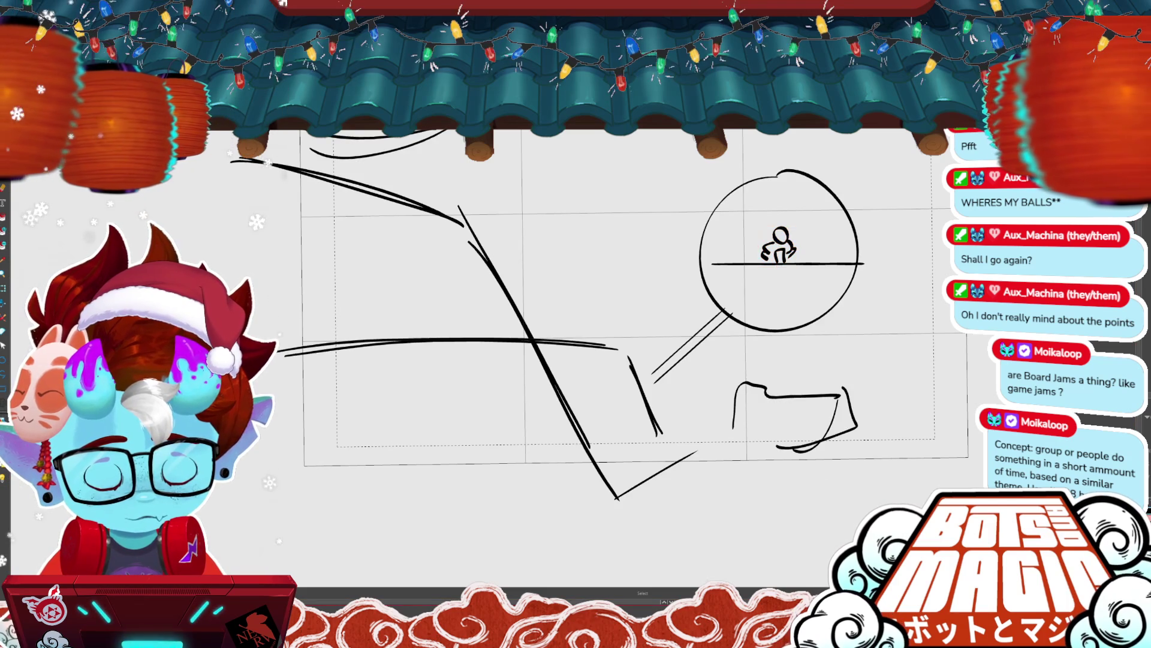
{"action": "key", "text": "ctrl+minus"}
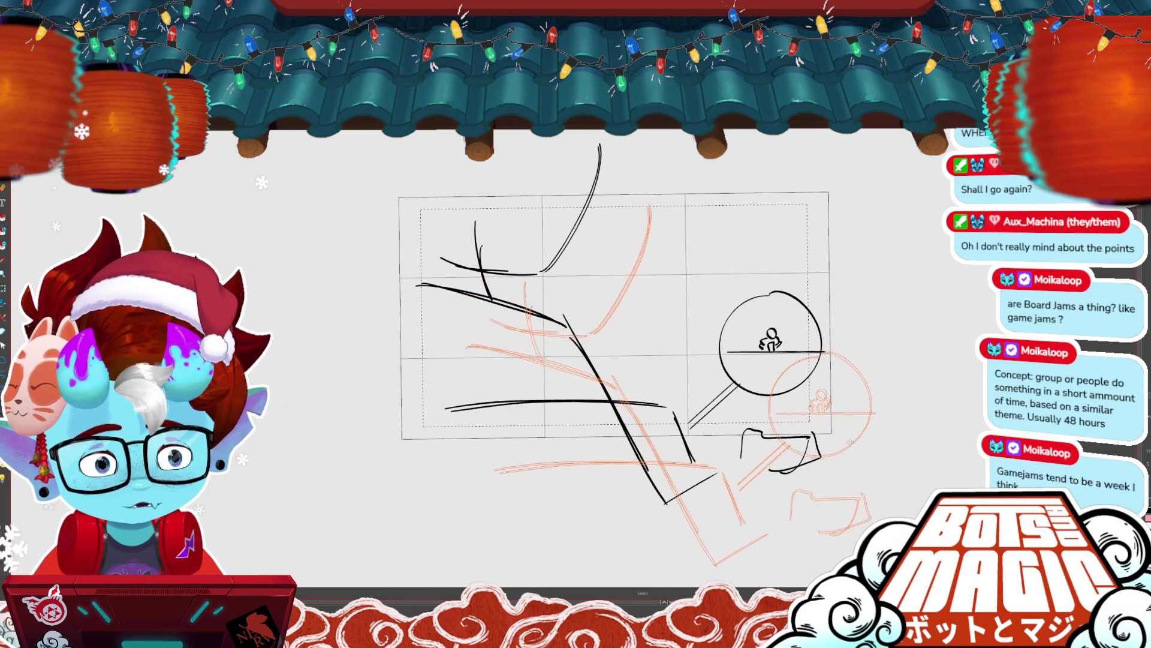
- Delete the large head circle stroke, then lasso the circle inset and box strokes at lower right
{"action": "left_click", "coordinate": [587, 355]}
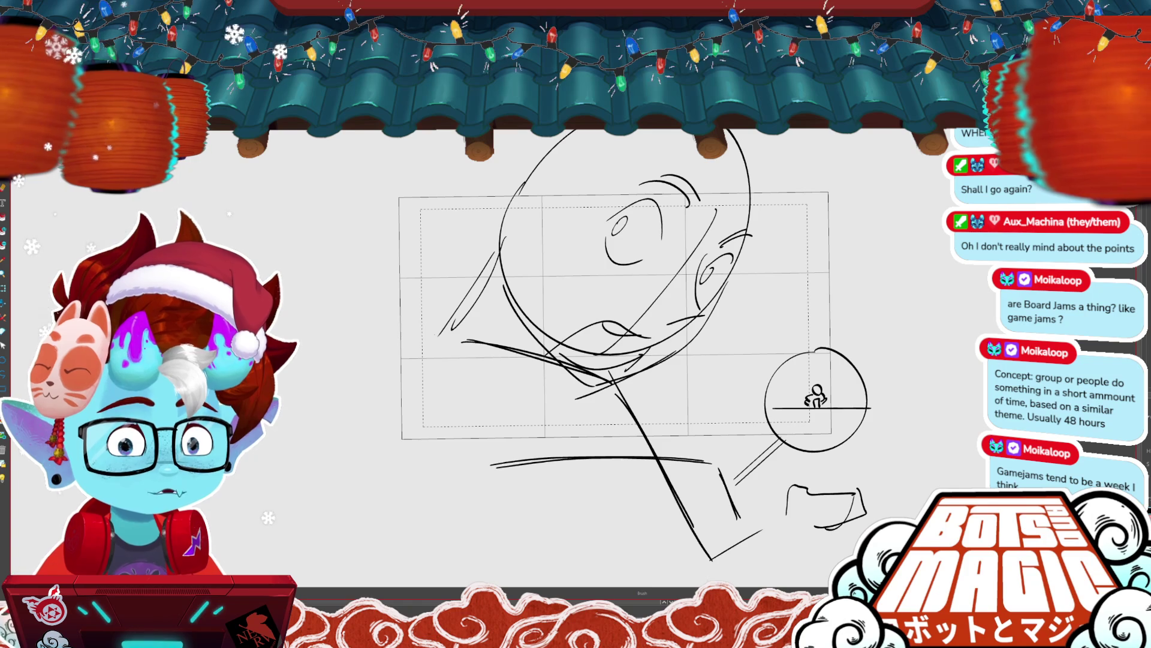
{"action": "left_click", "coordinate": [648, 275]}
{"action": "key", "text": "Delete"}
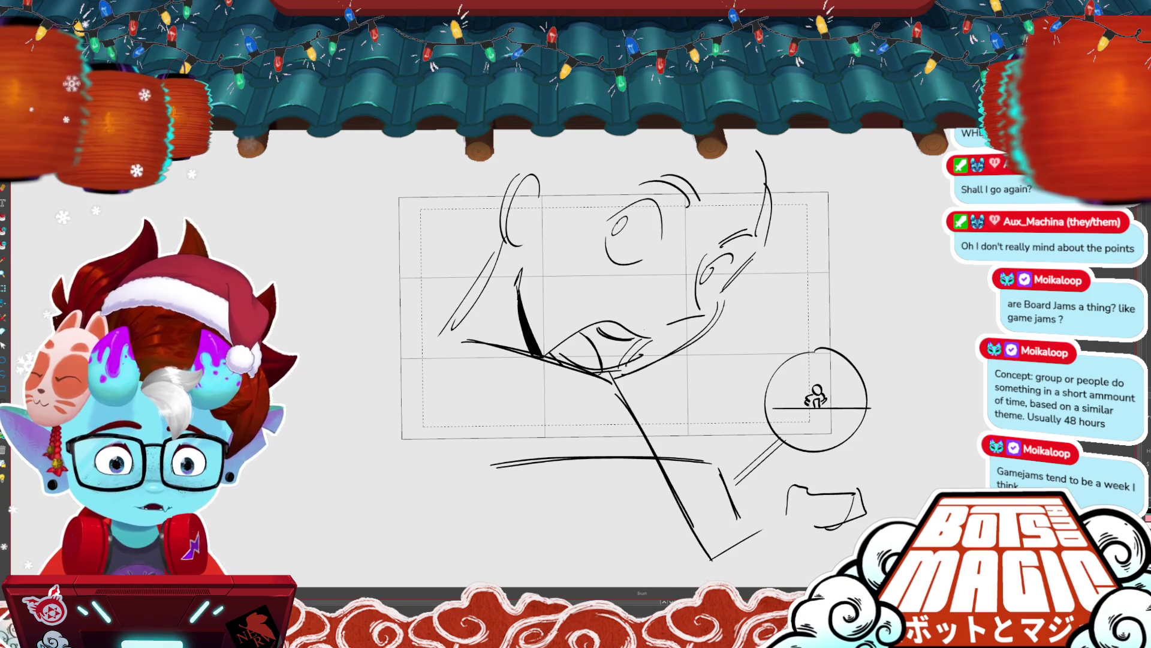
{"action": "left_click_drag", "start_coordinate": [893, 359], "coordinate": [944, 433]}
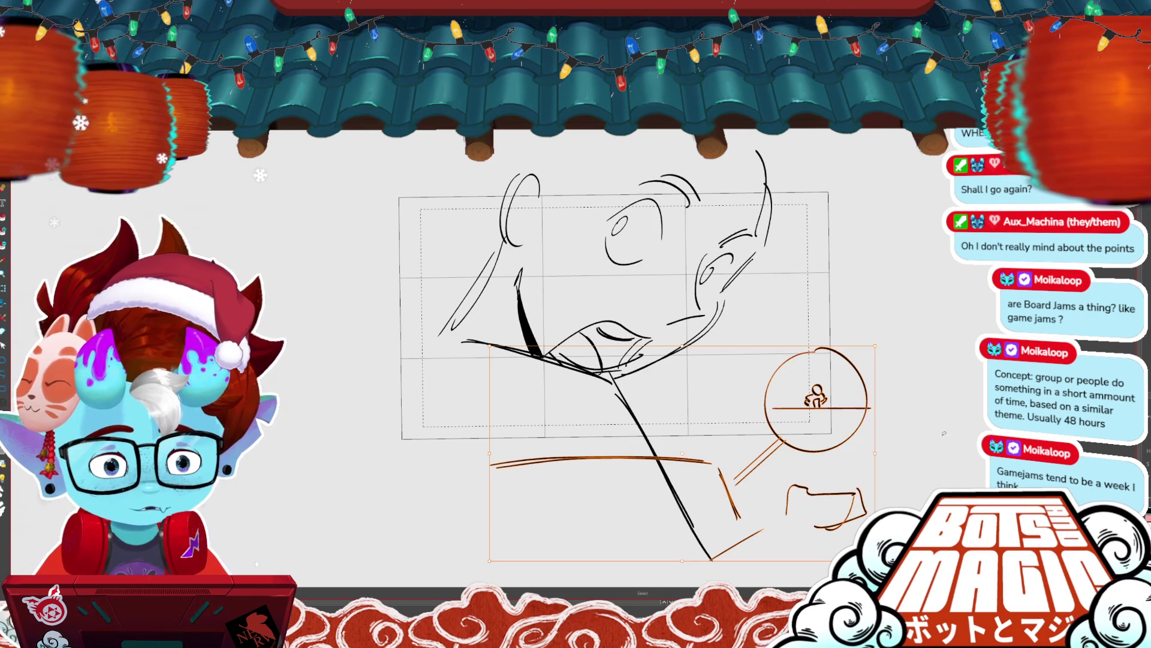
- Apply a radius-5 Blur to the selected circle inset and box strokes, converting them to bitmap
{"action": "key", "text": "Delete"}
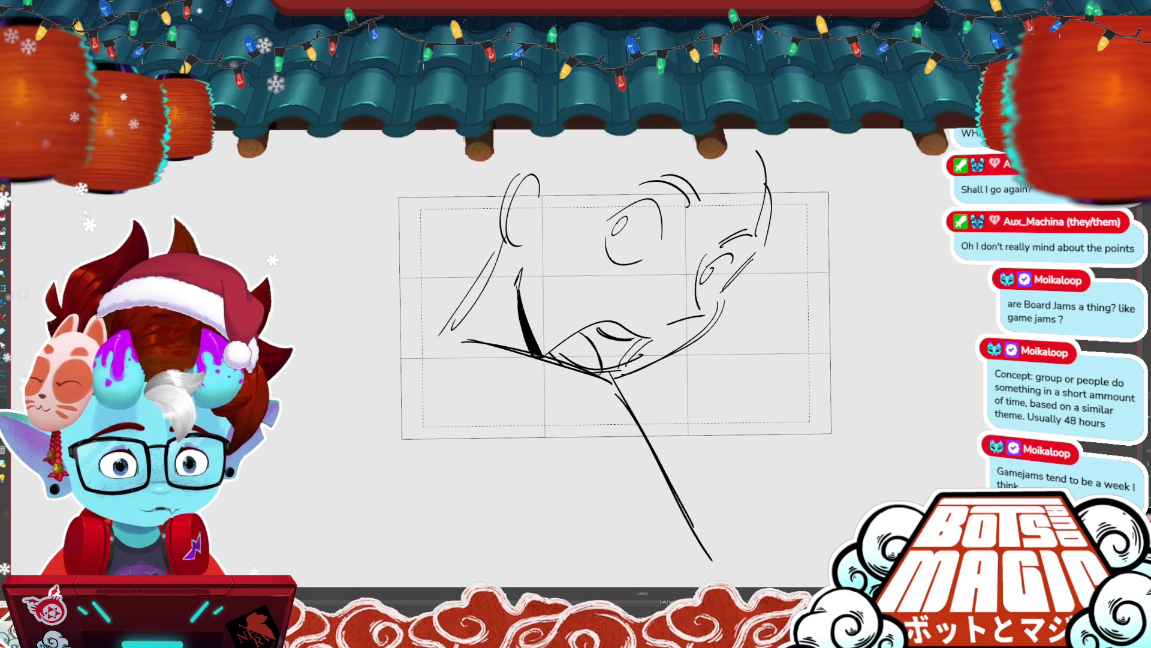
{"action": "key", "text": "ctrl+z"}
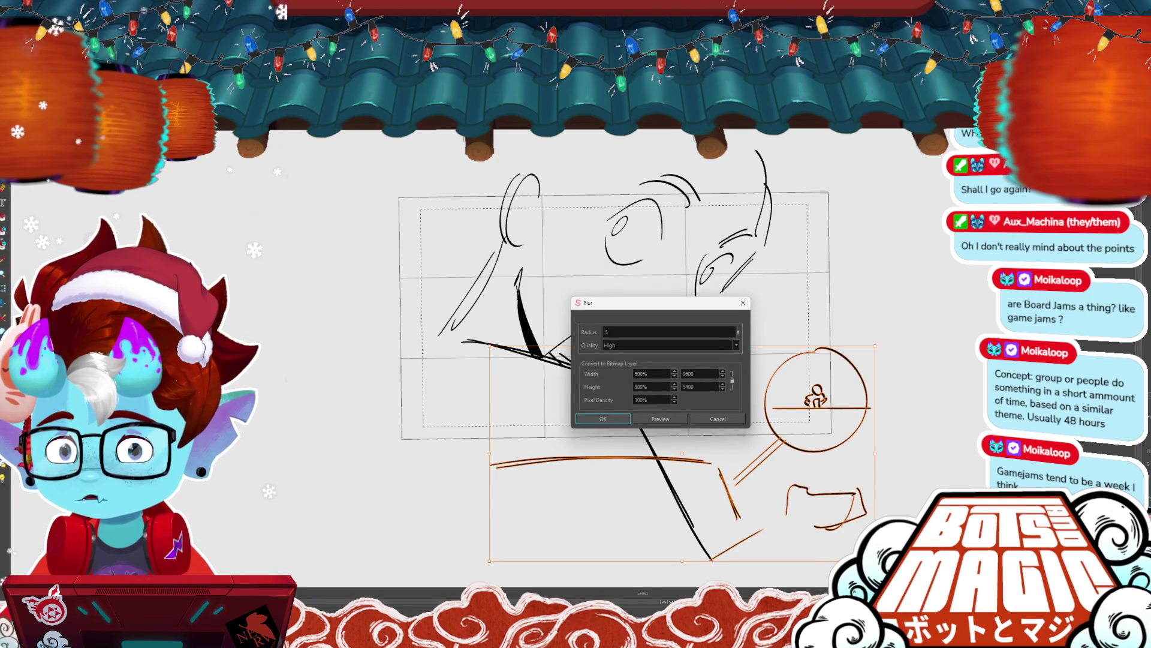
{"action": "left_click", "coordinate": [659, 420]}
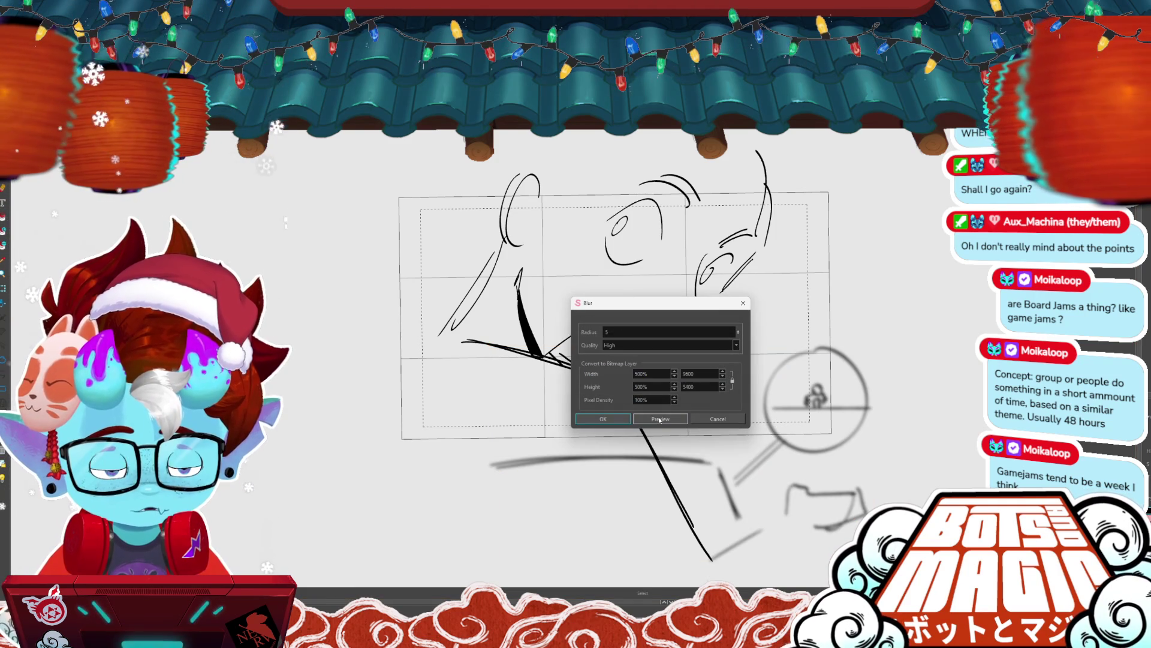
{"action": "left_click", "coordinate": [610, 419]}
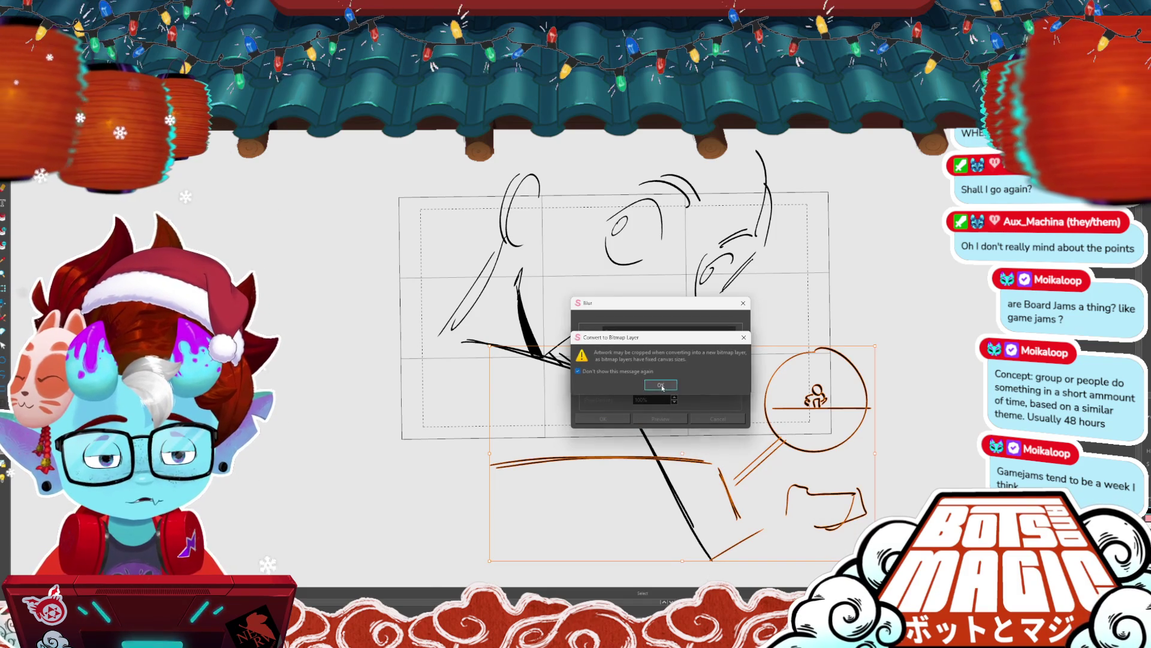
{"action": "left_click", "coordinate": [660, 385]}
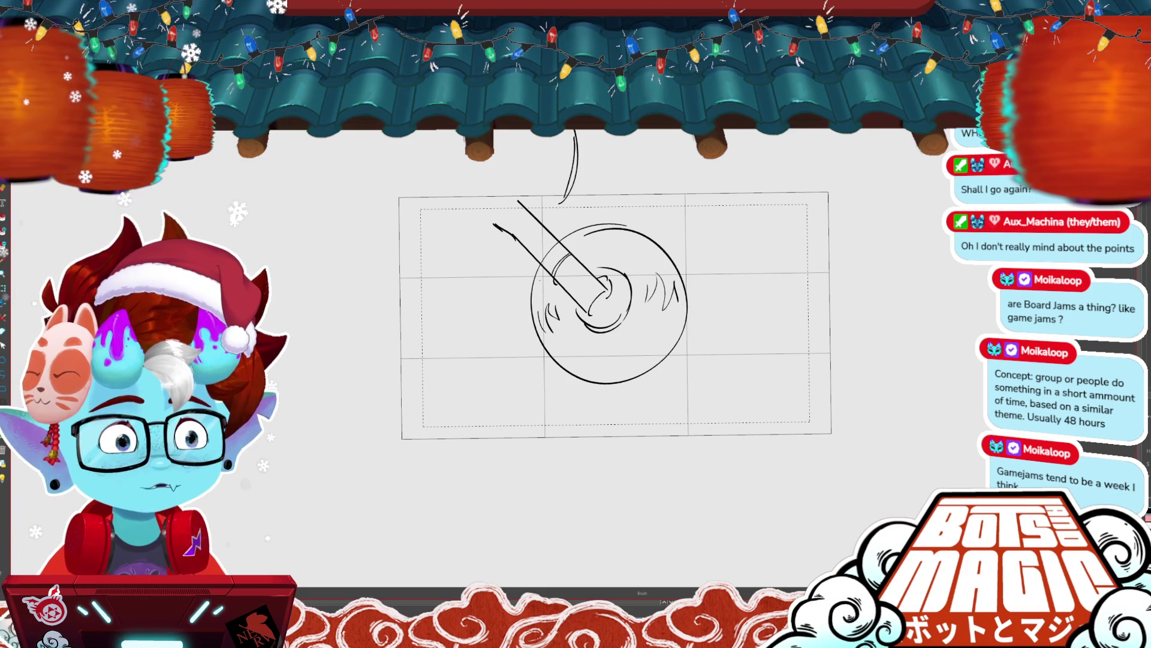
- Add hatching marks inside the wheel and a small curve near its top, restoring an accidental delete
{"action": "left_click_drag", "start_coordinate": [612, 339], "coordinate": [619, 338]}
{"action": "left_click_drag", "start_coordinate": [612, 346], "coordinate": [625, 368]}
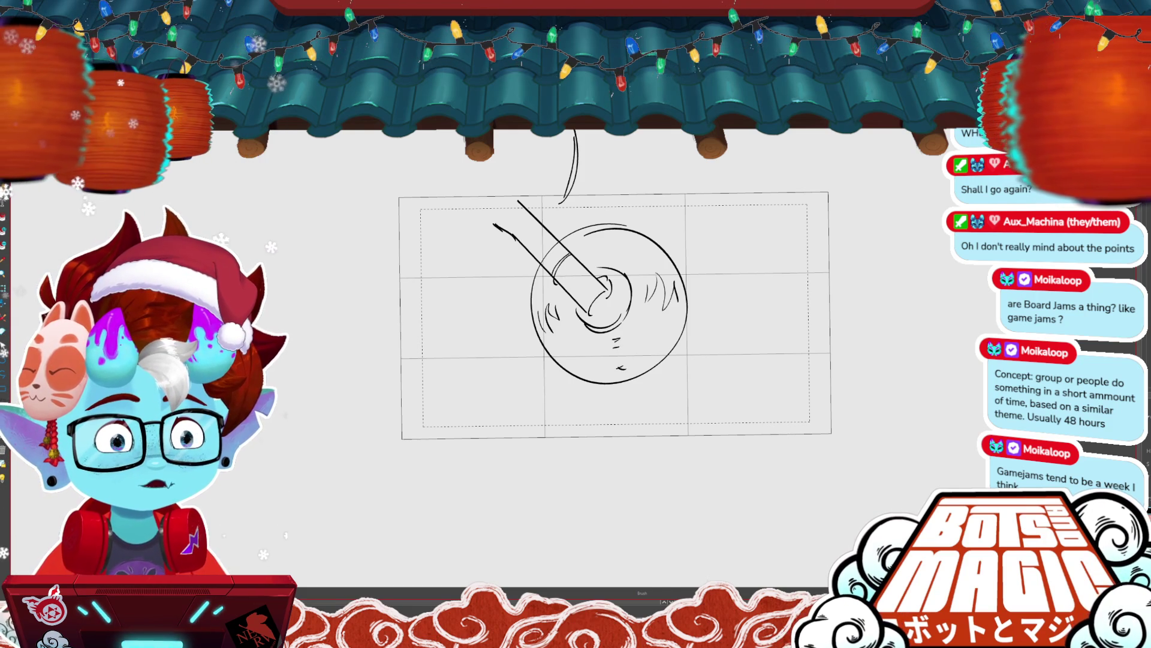
{"action": "left_click_drag", "start_coordinate": [617, 362], "coordinate": [626, 366]}
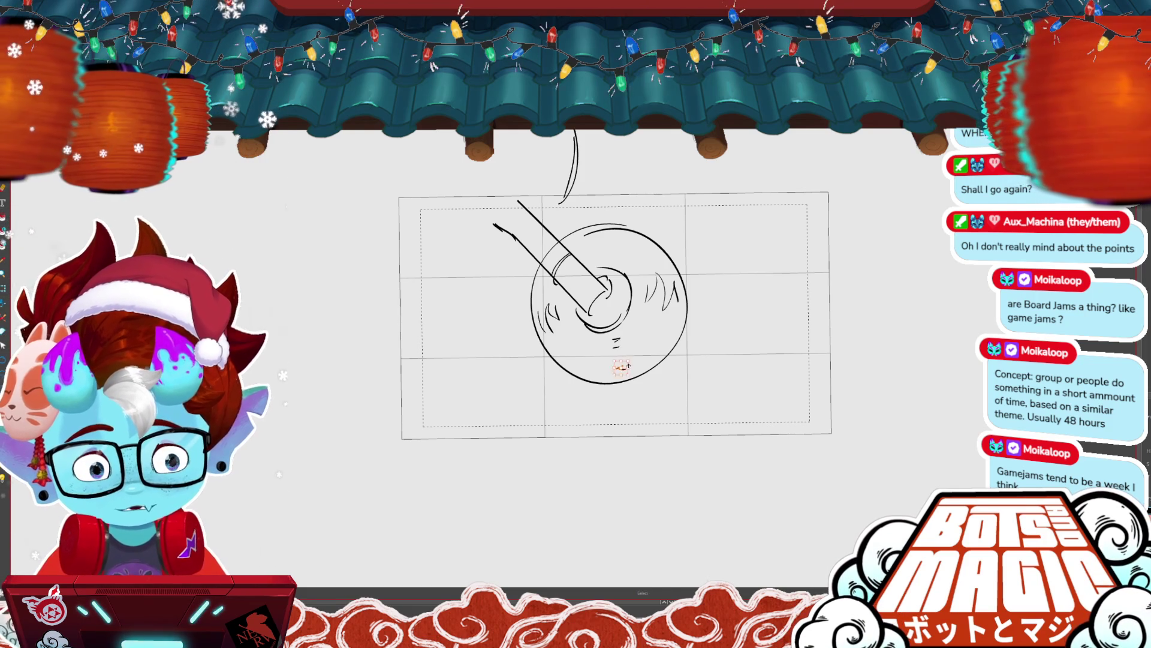
{"action": "left_click_drag", "start_coordinate": [594, 255], "coordinate": [603, 252]}
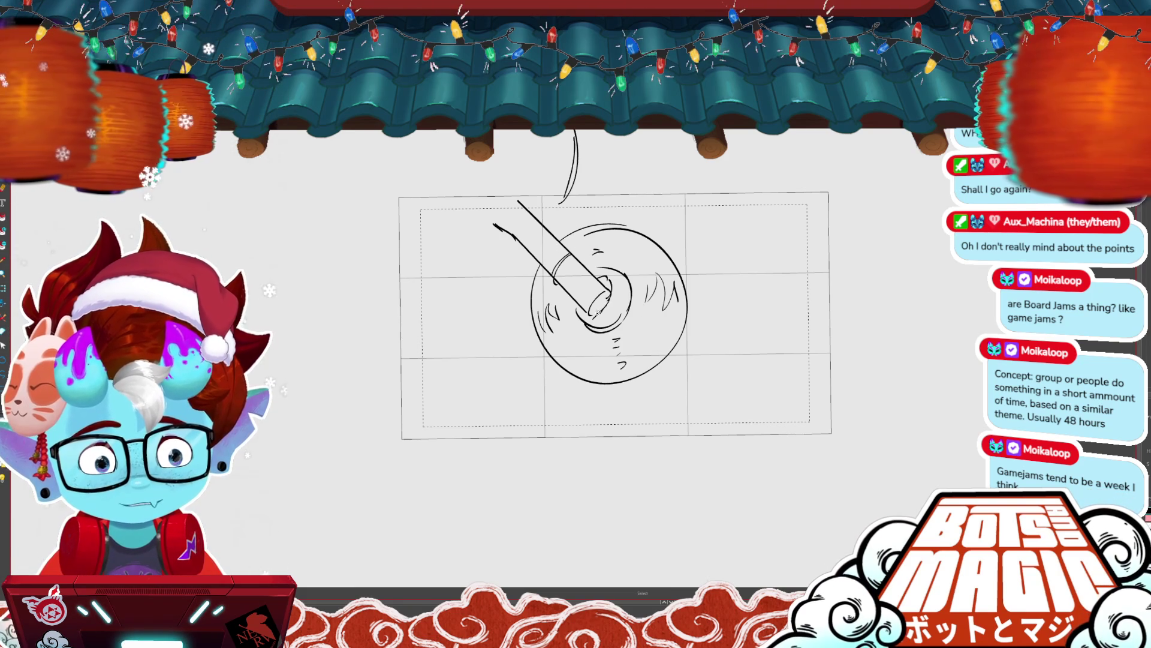
{"action": "key", "text": "b"}
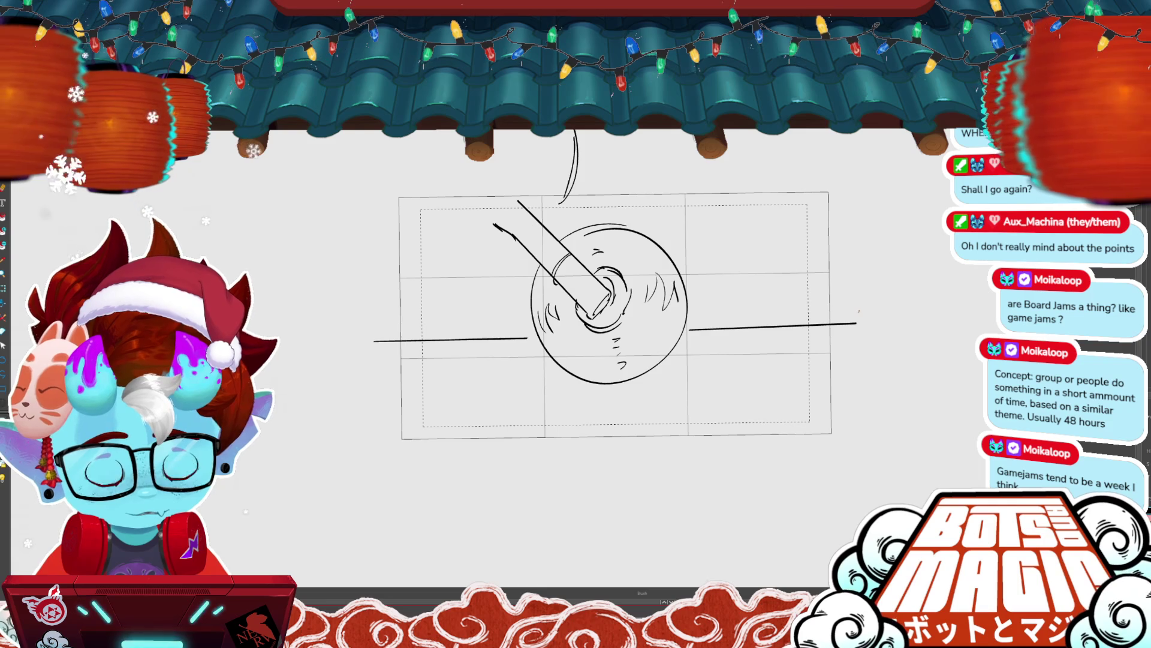
{"action": "key", "text": "Delete"}
{"action": "key", "text": "ctrl+z"}
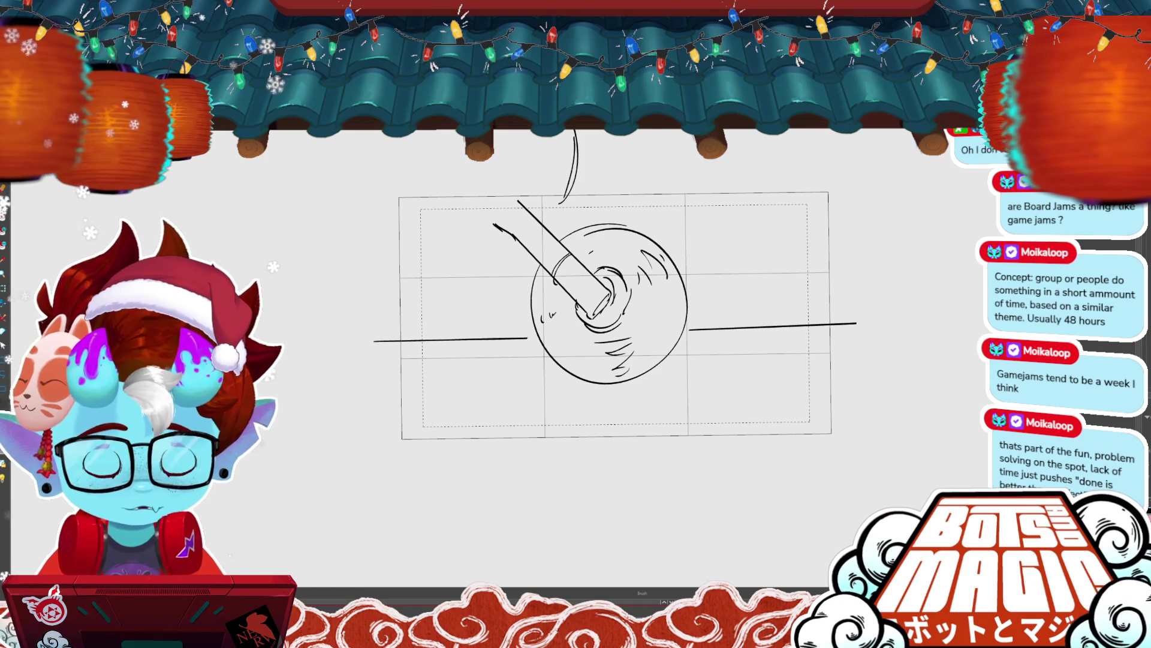
- Zoom out and try several strokes left of the wheel, removing the rejected ones
{"action": "scroll", "coordinate": [600, 318], "scroll_direction": "down", "scroll_amount": 2}
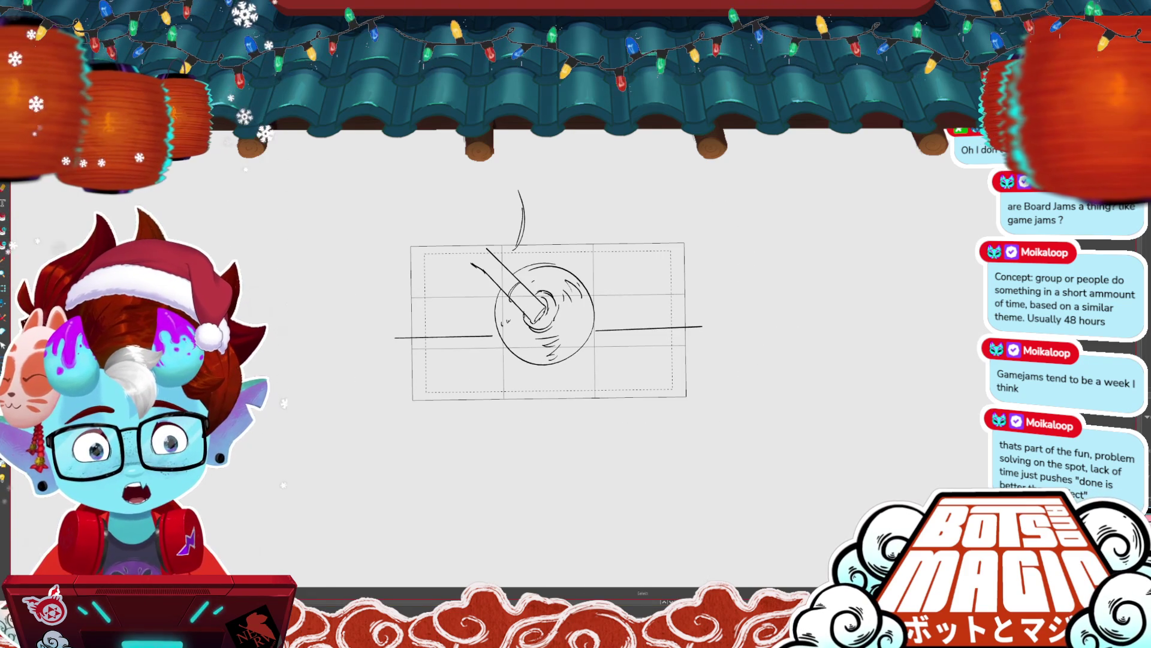
{"action": "left_click_drag", "start_coordinate": [405, 293], "coordinate": [474, 259]}
{"action": "key", "text": "alt+s"}
{"action": "left_click", "coordinate": [460, 265]}
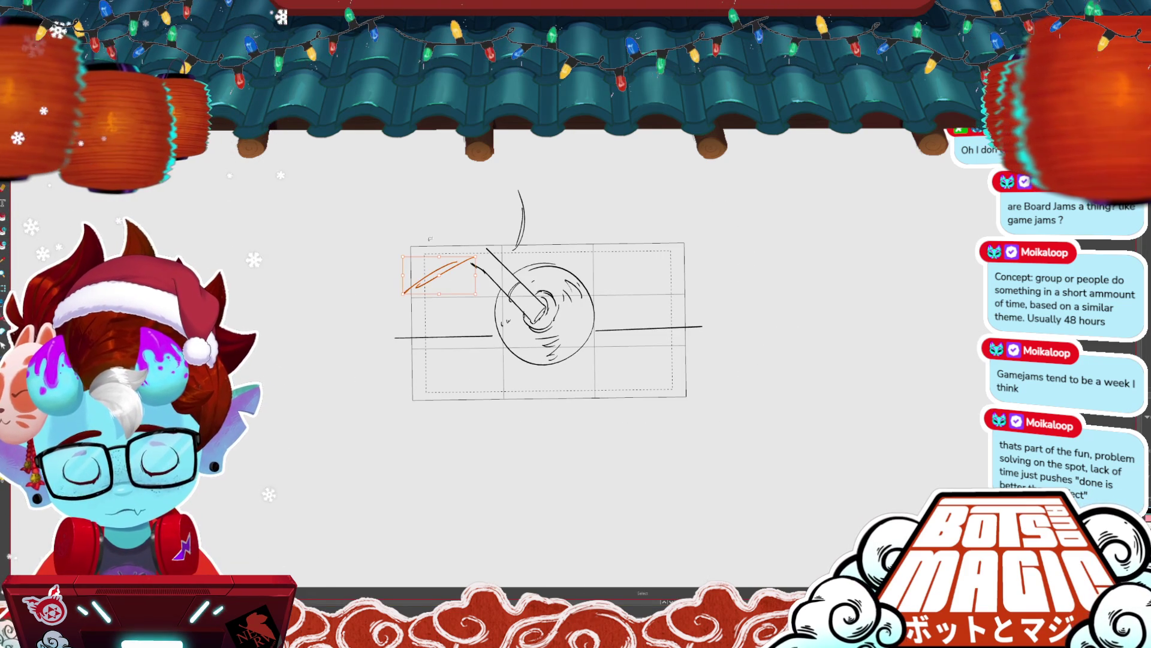
{"action": "key", "text": "Delete"}
{"action": "key", "text": "b"}
{"action": "mouse_move", "coordinate": [409, 298]}
{"action": "left_mouse_down"}
{"action": "mouse_move", "coordinate": [485, 279]}
{"action": "mouse_move", "coordinate": [424, 334]}
{"action": "left_mouse_up"}
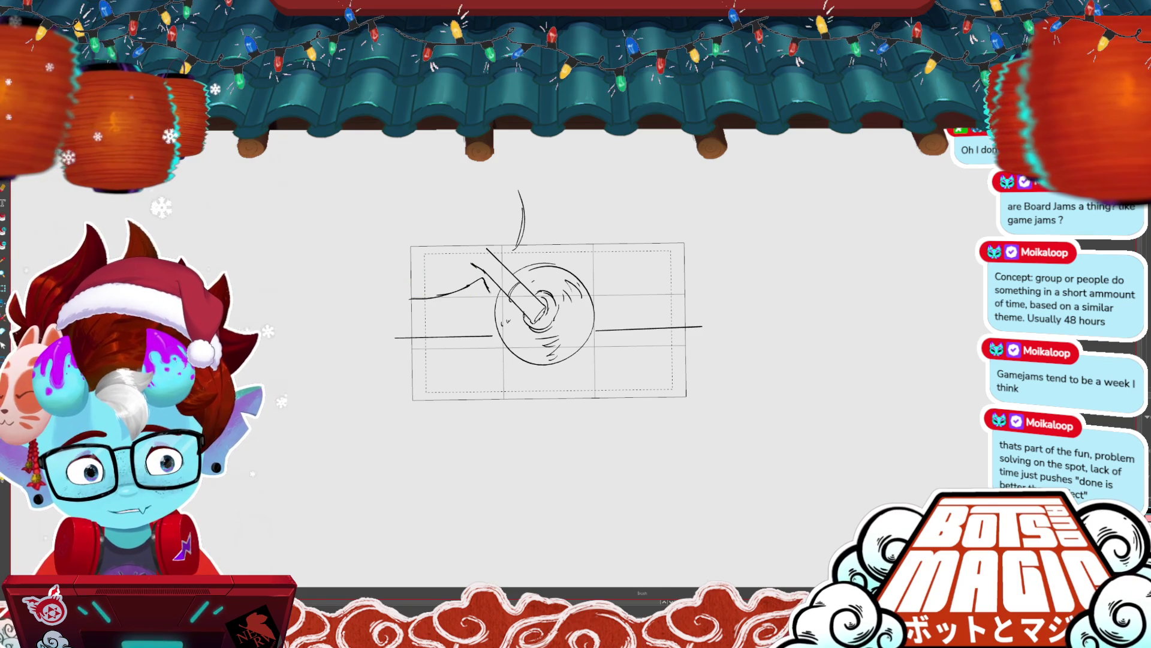
{"action": "key", "text": "ctrl+z"}
{"action": "left_click_drag", "start_coordinate": [400, 288], "coordinate": [487, 287]}
{"action": "key", "text": "ctrl+z"}
- Draw the long leg line into the arch and a downward stroke from above, then clear the selection
{"action": "left_click_drag", "start_coordinate": [364, 299], "coordinate": [489, 282]}
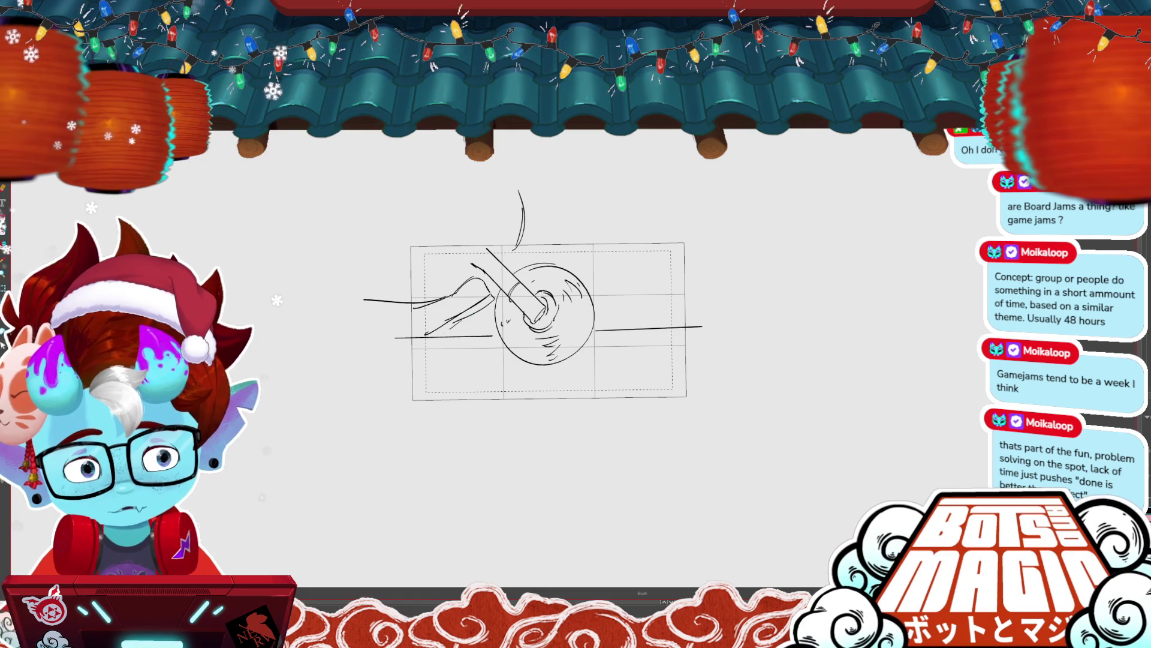
{"action": "mouse_move", "coordinate": [413, 220]}
{"action": "left_mouse_down"}
{"action": "mouse_move", "coordinate": [431, 285]}
{"action": "mouse_move", "coordinate": [388, 364]}
{"action": "left_mouse_up"}
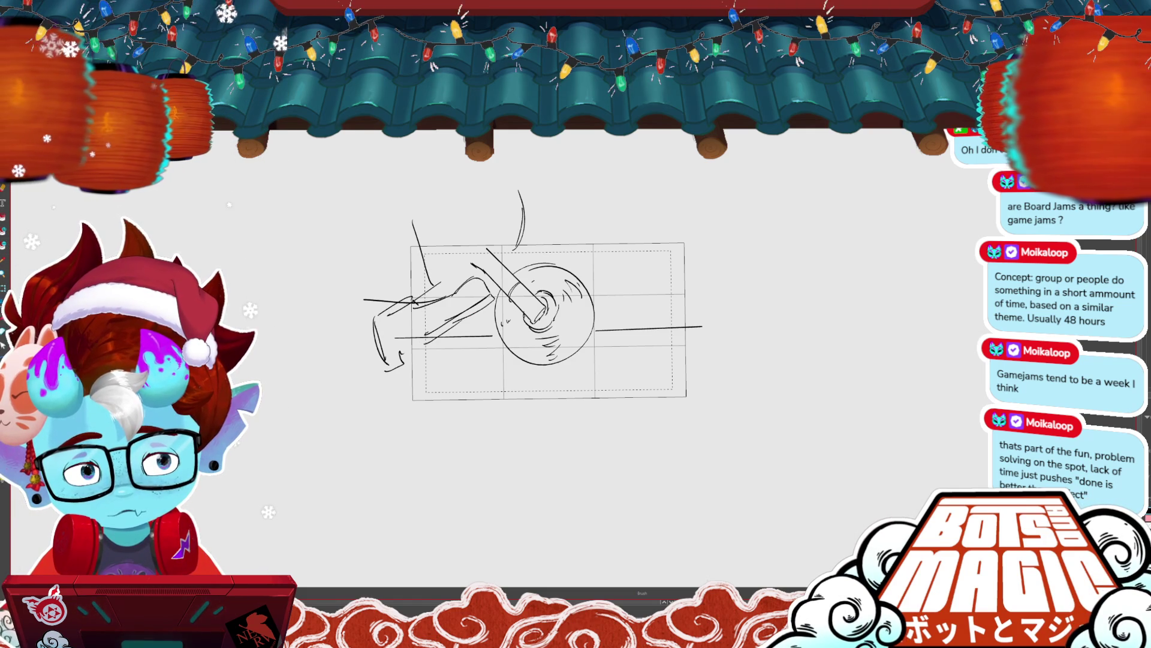
{"action": "key", "text": "alt+s"}
{"action": "mouse_move", "coordinate": [491, 378]}
{"action": "left_mouse_down"}
{"action": "mouse_move", "coordinate": [360, 336]}
{"action": "mouse_move", "coordinate": [444, 233]}
{"action": "left_mouse_up"}
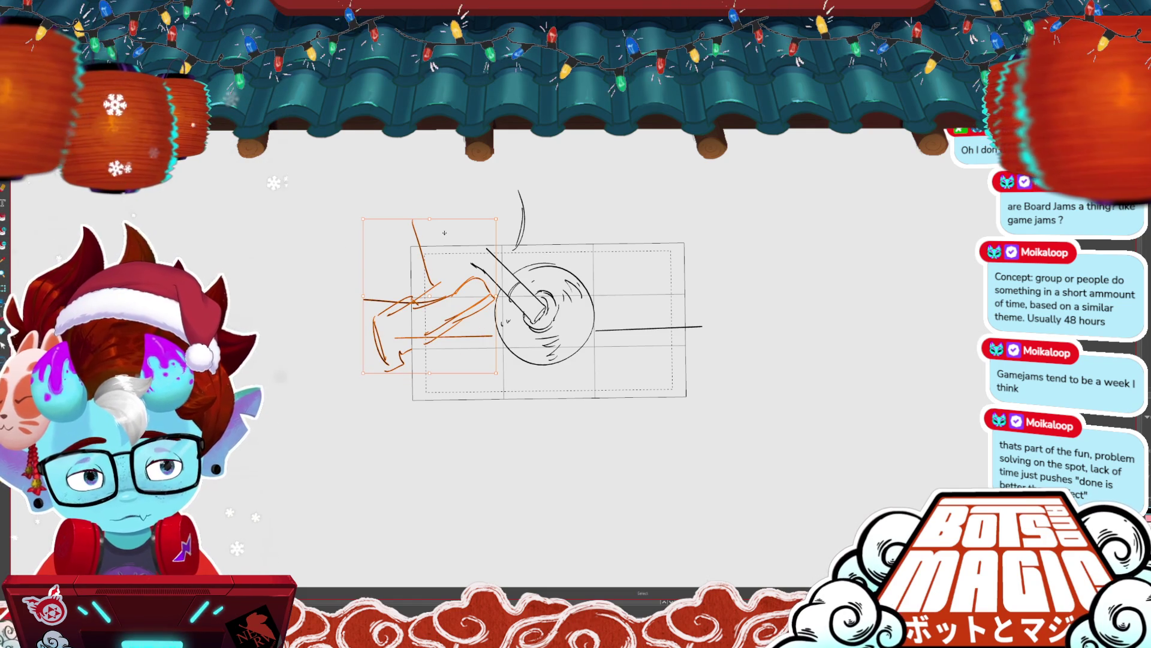
{"action": "key", "text": "ctrl+d"}
{"action": "key", "text": "ctrl+z"}
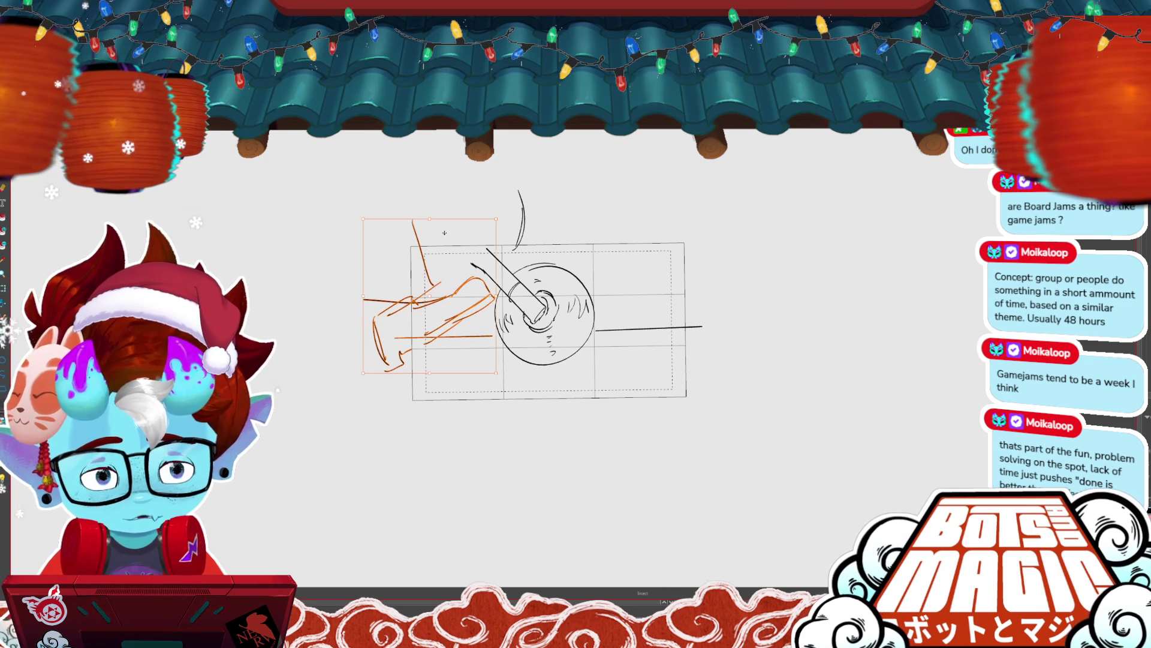
{"action": "key", "text": "b"}
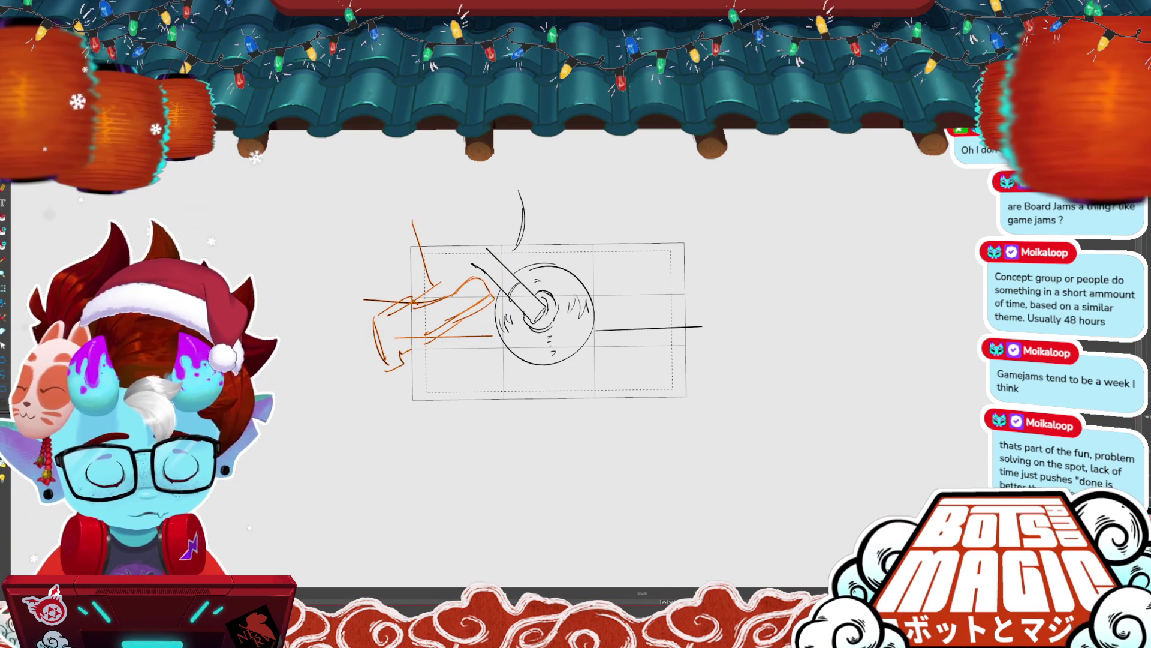
{"action": "key", "text": "ctrl+d"}
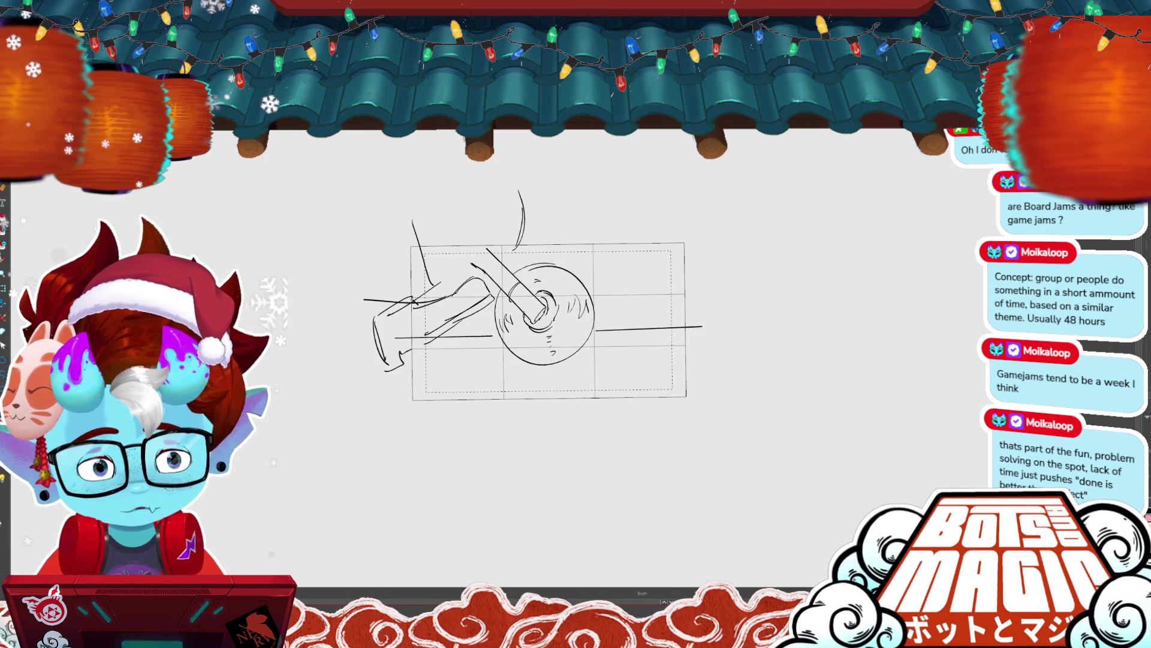
{"action": "key", "text": "Right"}
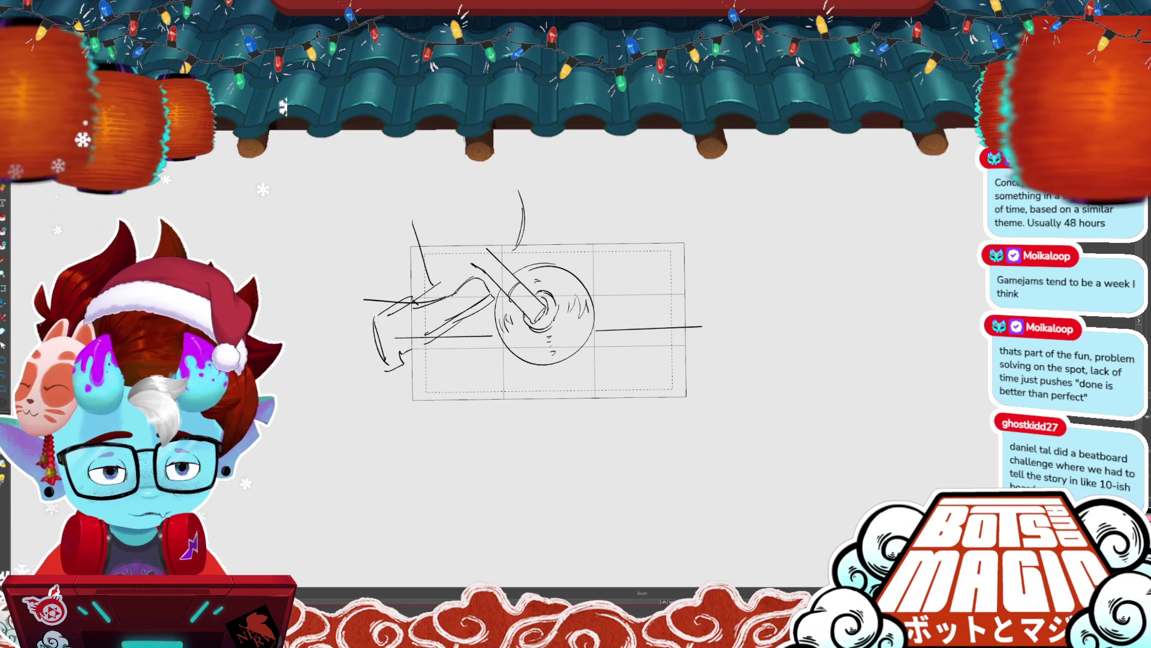
- Clear the panel and draw a large central oval with diagonal strokes to its left
{"action": "key", "text": "alt+s"}
{"action": "key", "text": "ctrl+a"}
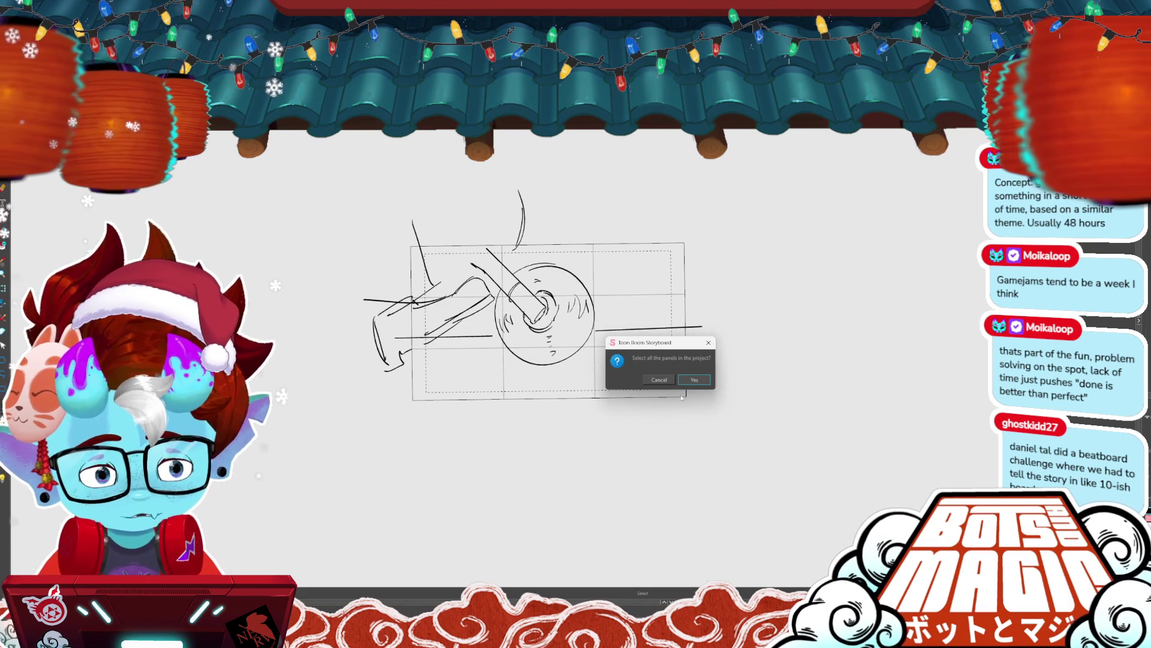
{"action": "key", "text": "Return"}
{"action": "key", "text": "Delete"}
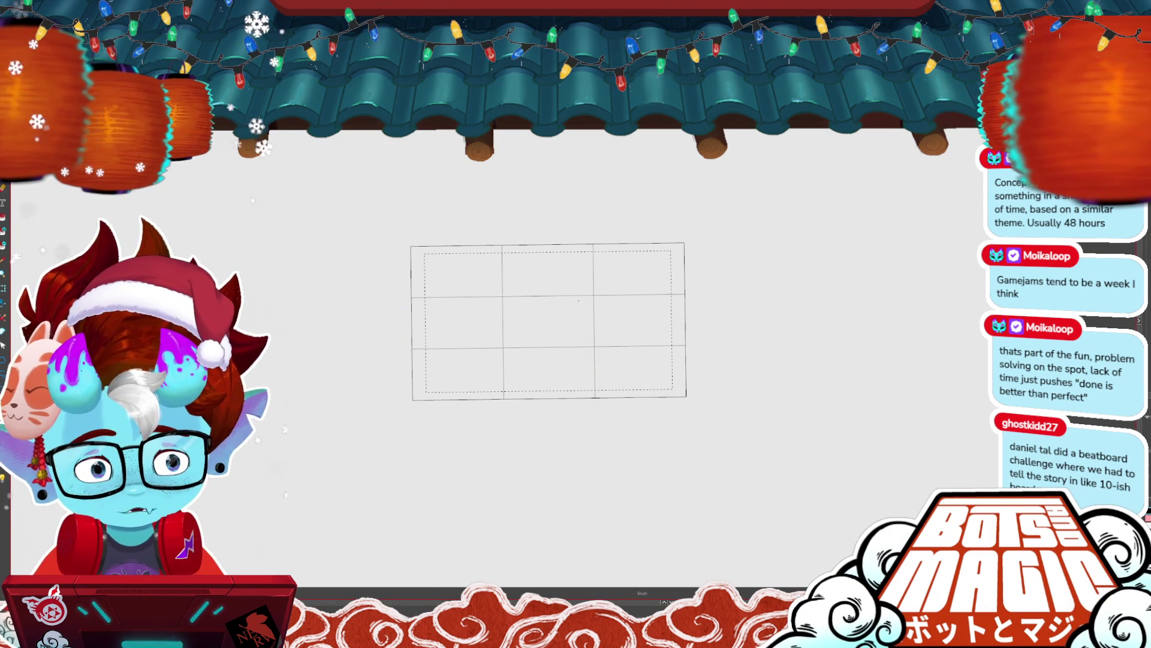
{"action": "mouse_move", "coordinate": [551, 277]}
{"action": "left_mouse_down"}
{"action": "mouse_move", "coordinate": [530, 354]}
{"action": "mouse_move", "coordinate": [585, 363]}
{"action": "left_mouse_up"}
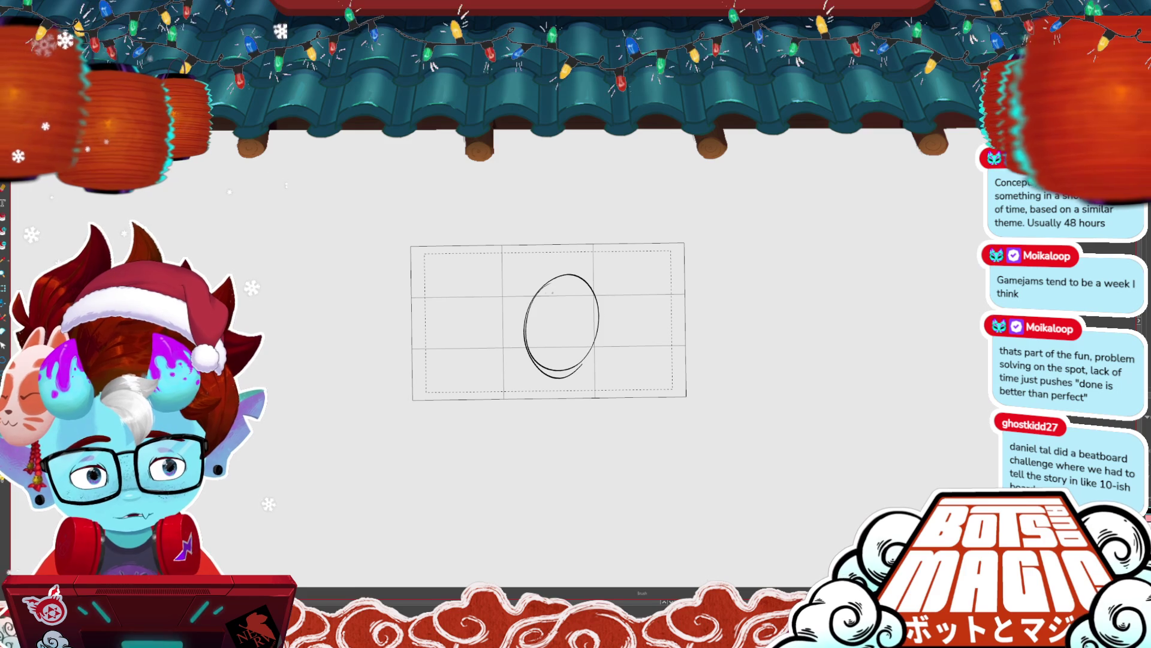
{"action": "left_click_drag", "start_coordinate": [510, 277], "coordinate": [534, 327]}
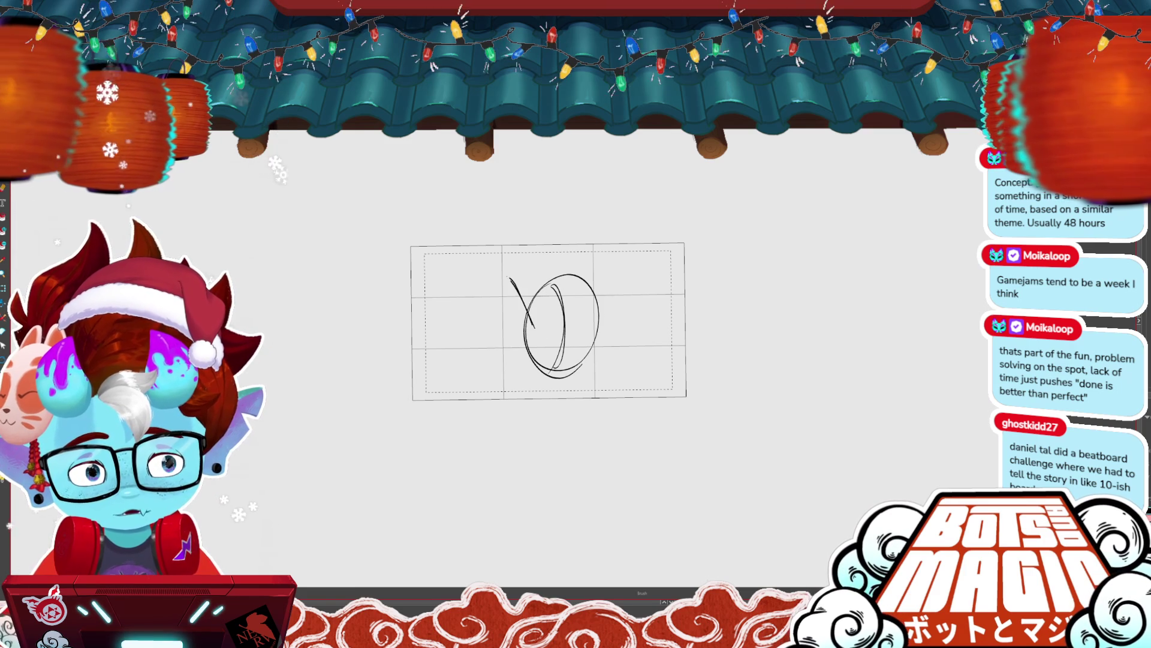
{"action": "mouse_move", "coordinate": [502, 280]}
{"action": "left_mouse_down"}
{"action": "mouse_move", "coordinate": [526, 329]}
{"action": "mouse_move", "coordinate": [477, 311]}
{"action": "left_mouse_up"}
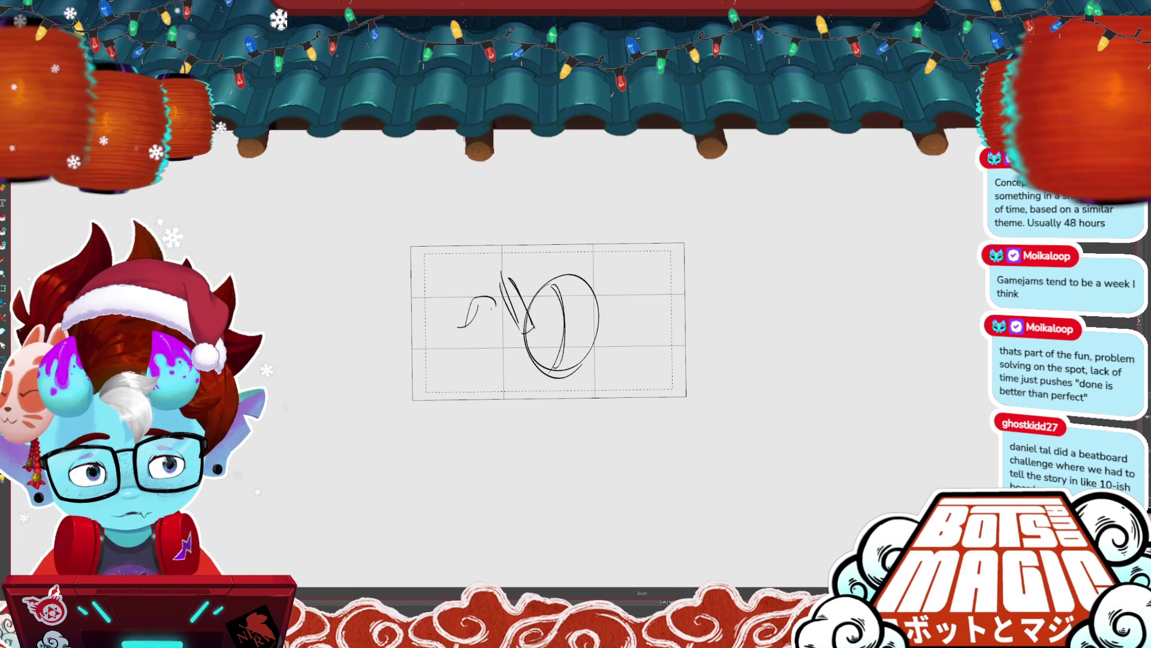
{"action": "key", "text": "ctrl+z"}
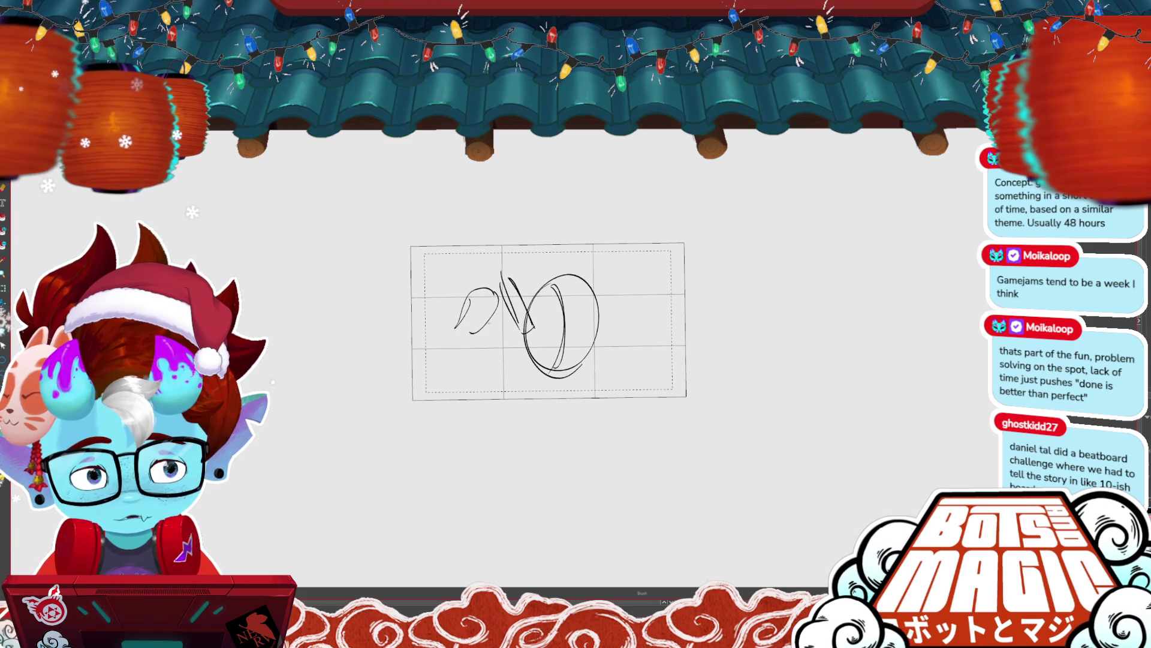
- Add an angular shape at left, upright strokes above, and long lines below the oval
{"action": "left_click_drag", "start_coordinate": [442, 342], "coordinate": [459, 338]}
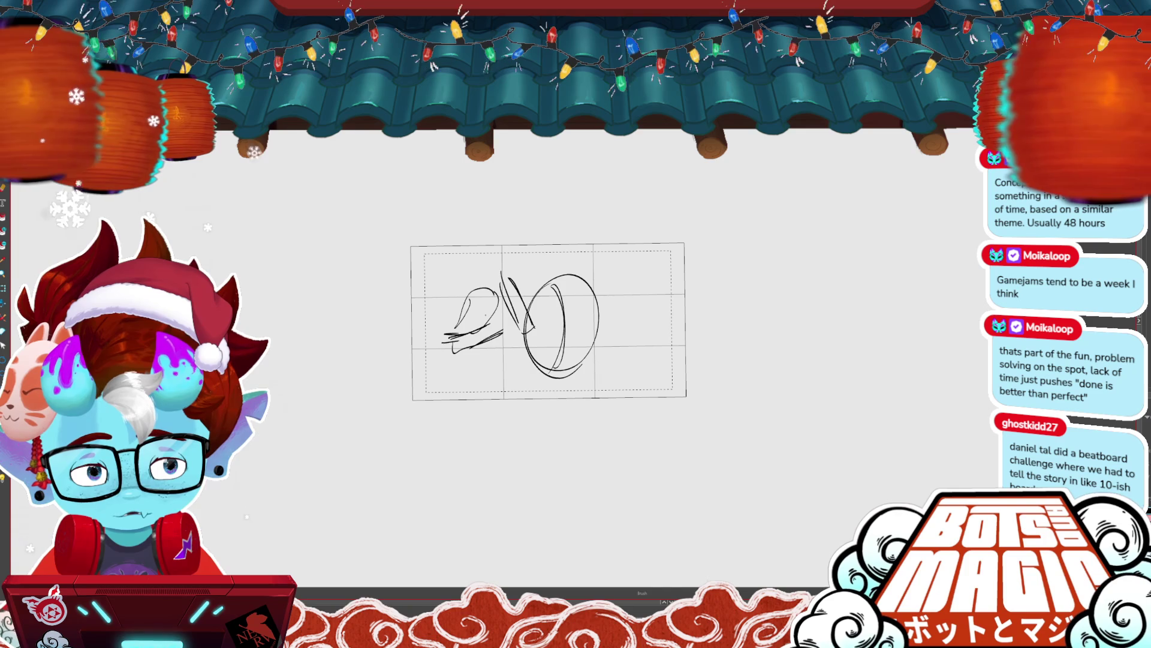
{"action": "mouse_move", "coordinate": [426, 242]}
{"action": "left_mouse_down"}
{"action": "mouse_move", "coordinate": [408, 308]}
{"action": "mouse_move", "coordinate": [454, 298]}
{"action": "mouse_move", "coordinate": [444, 311]}
{"action": "left_mouse_up"}
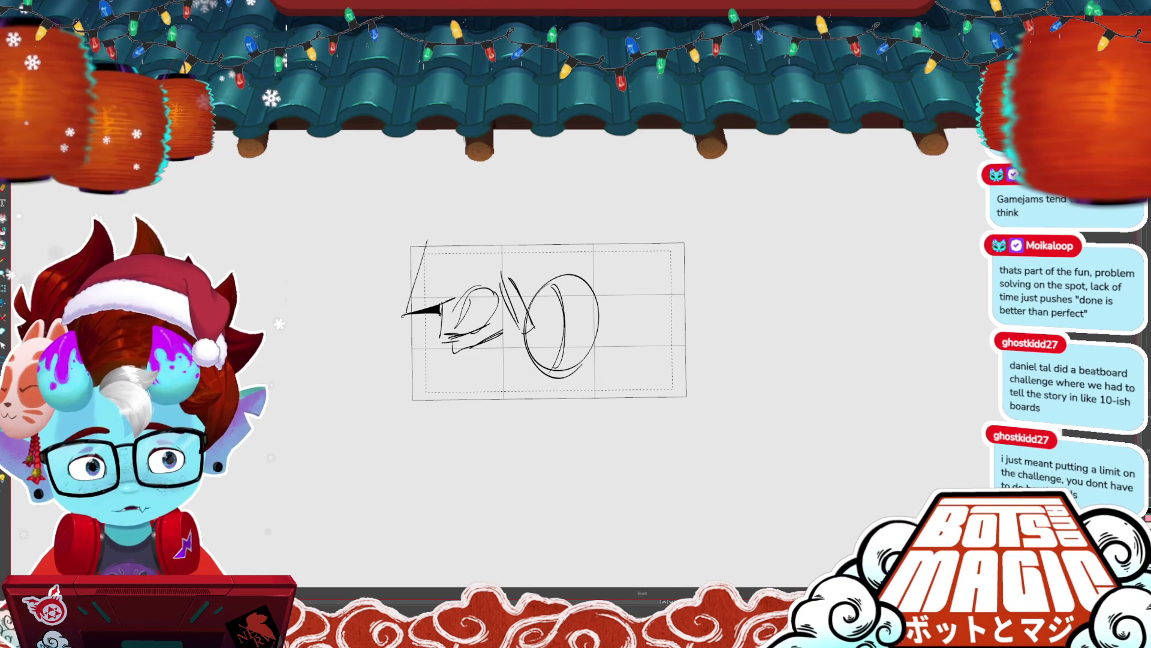
{"action": "mouse_move", "coordinate": [472, 235]}
{"action": "left_mouse_down"}
{"action": "mouse_move", "coordinate": [465, 283]}
{"action": "mouse_move", "coordinate": [476, 273]}
{"action": "left_mouse_up"}
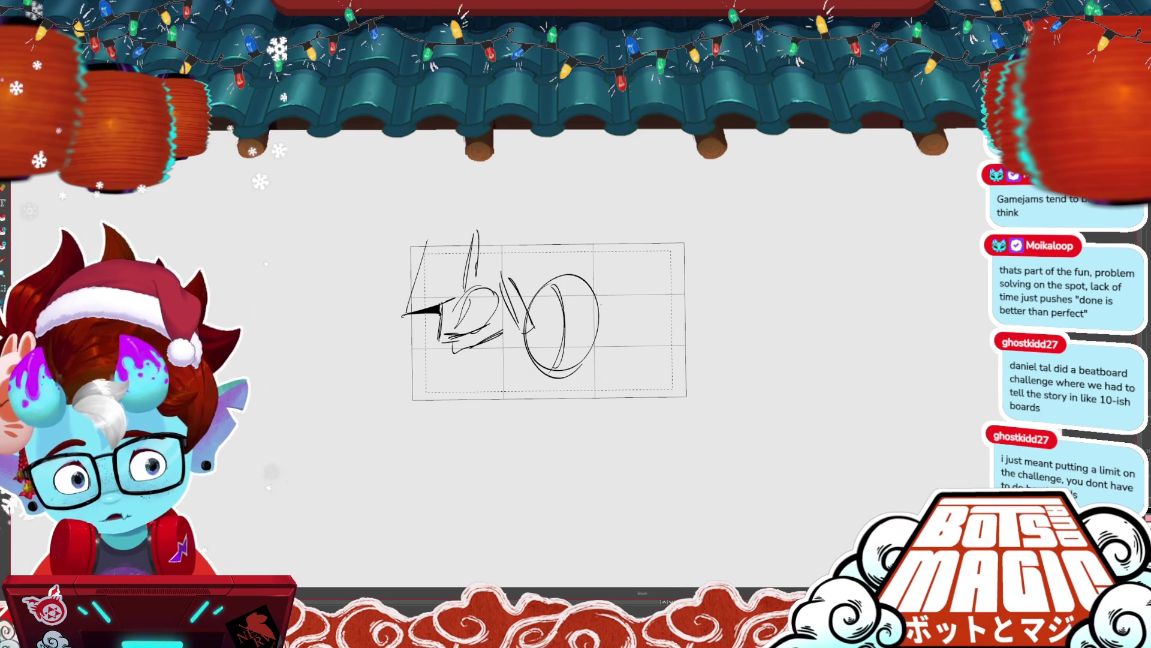
{"action": "left_click_drag", "start_coordinate": [612, 292], "coordinate": [606, 306]}
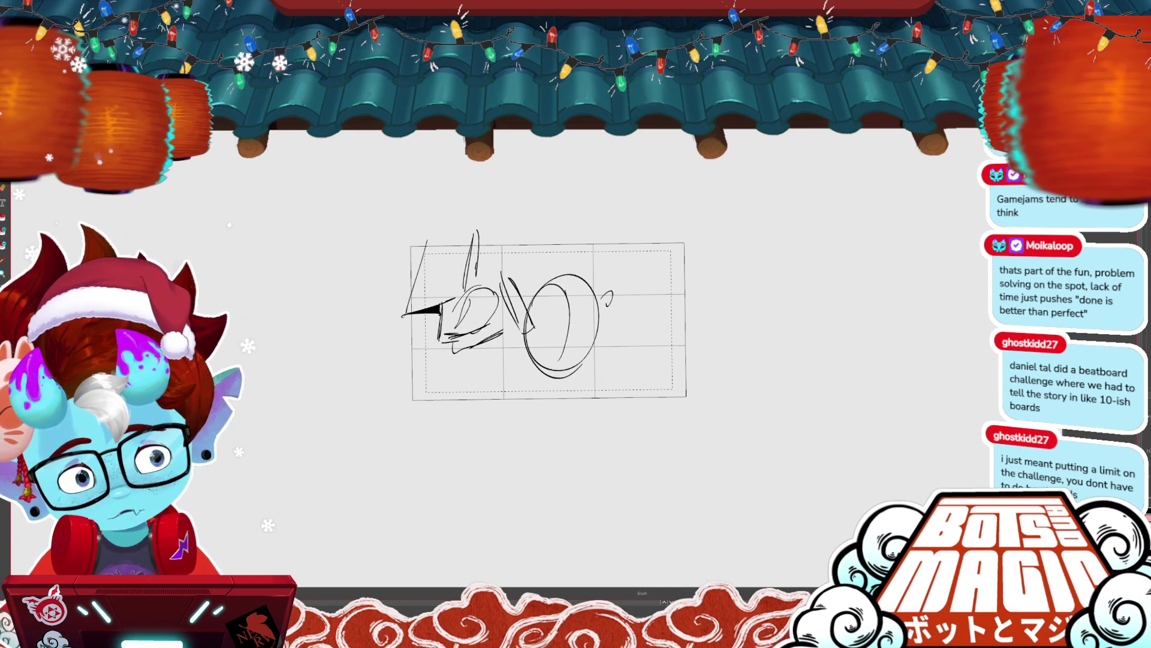
{"action": "left_click_drag", "start_coordinate": [423, 372], "coordinate": [567, 351]}
{"action": "left_click_drag", "start_coordinate": [496, 338], "coordinate": [564, 437]}
{"action": "left_click_drag", "start_coordinate": [479, 417], "coordinate": [612, 399]}
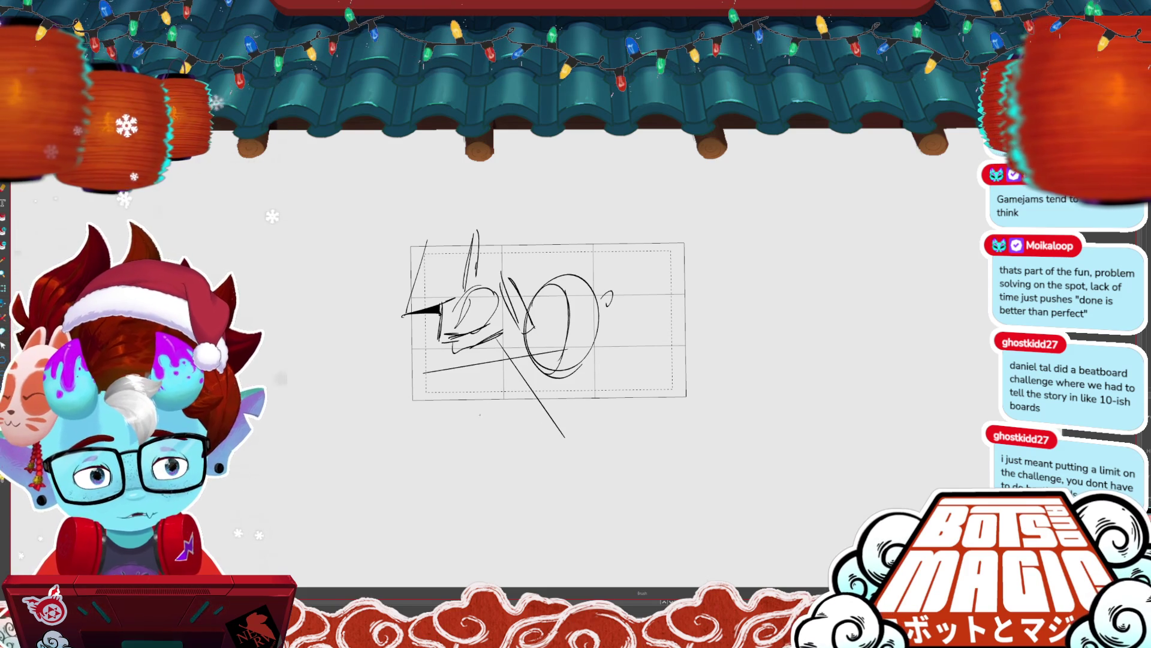
{"action": "left_click_drag", "start_coordinate": [596, 321], "coordinate": [712, 316]}
{"action": "left_click_drag", "start_coordinate": [598, 347], "coordinate": [667, 383]}
{"action": "key", "text": "Delete"}
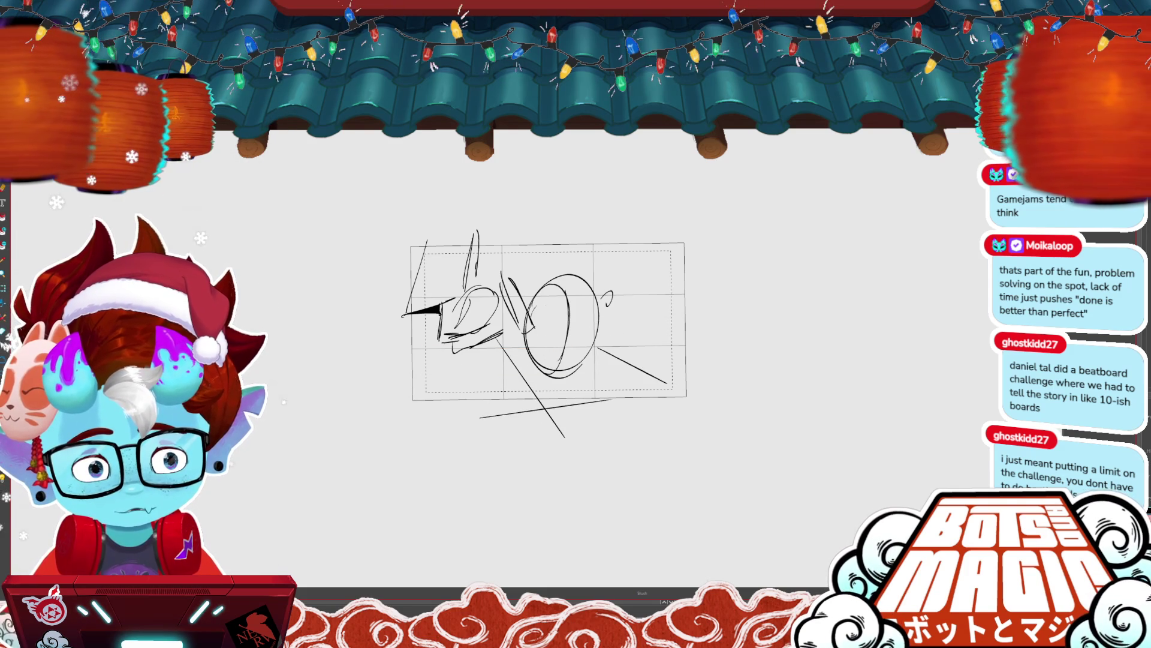
- Draw inner ellipses in the oval and a box shape above it
{"action": "left_click_drag", "start_coordinate": [564, 287], "coordinate": [540, 336]}
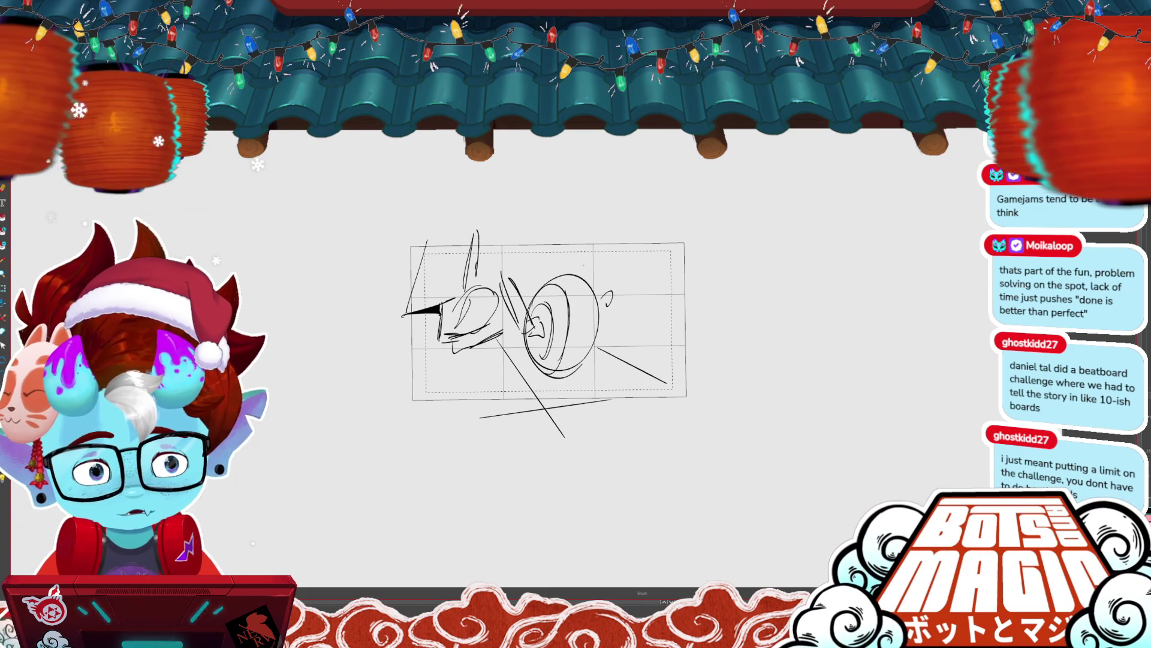
{"action": "mouse_move", "coordinate": [499, 270]}
{"action": "left_mouse_down"}
{"action": "mouse_move", "coordinate": [566, 198]}
{"action": "mouse_move", "coordinate": [591, 261]}
{"action": "left_mouse_up"}
{"action": "mouse_move", "coordinate": [584, 195]}
{"action": "left_mouse_down"}
{"action": "mouse_move", "coordinate": [579, 255]}
{"action": "mouse_move", "coordinate": [598, 287]}
{"action": "mouse_move", "coordinate": [617, 259]}
{"action": "left_mouse_up"}
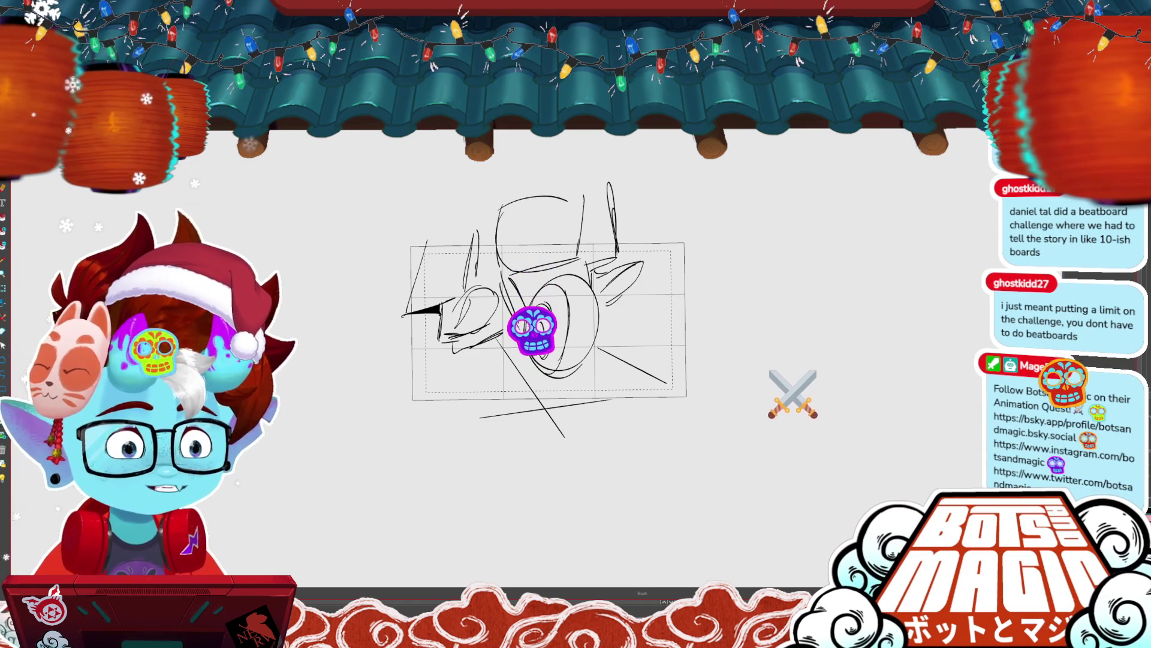
- Skew the whole wheel sketch so its right side drops lower
{"action": "key", "text": "Right"}
{"action": "key", "text": "Right"}
{"action": "key", "text": "Right"}
{"action": "key", "text": "Right"}
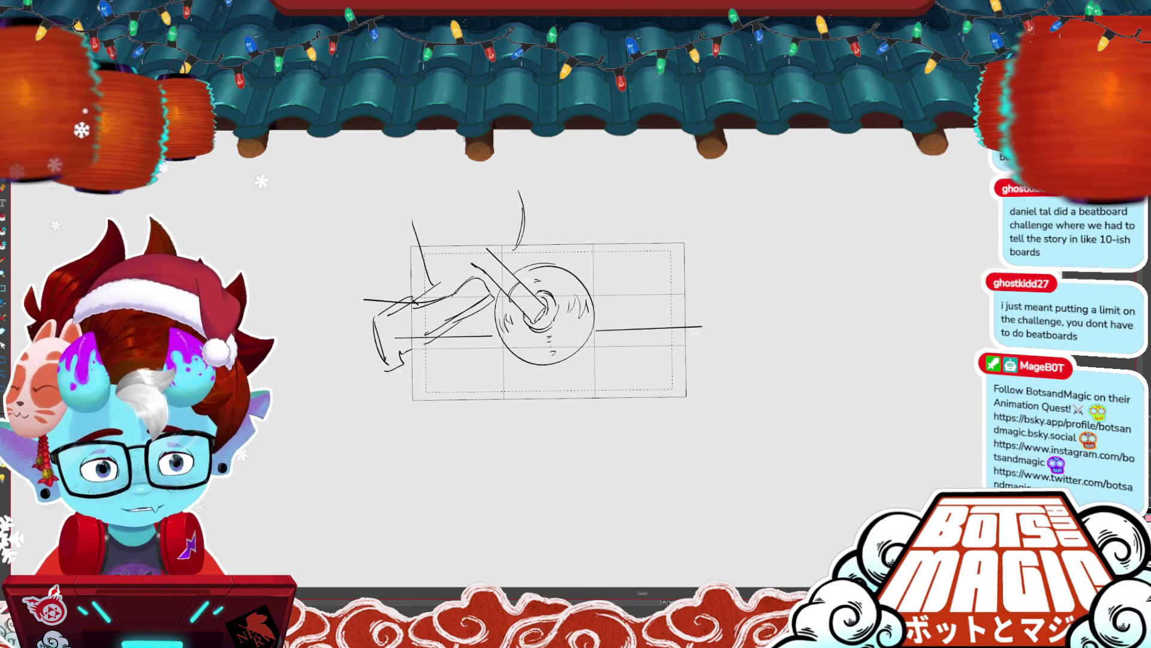
{"action": "key", "text": "Left"}
{"action": "key", "text": "Left"}
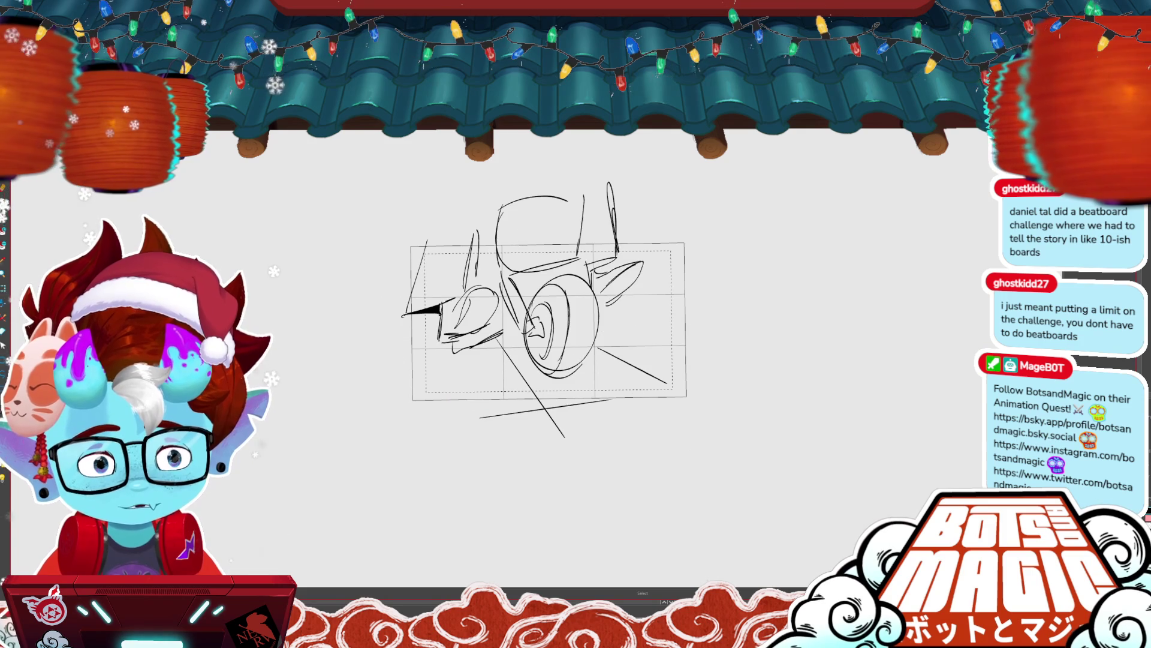
{"action": "key", "text": "Left"}
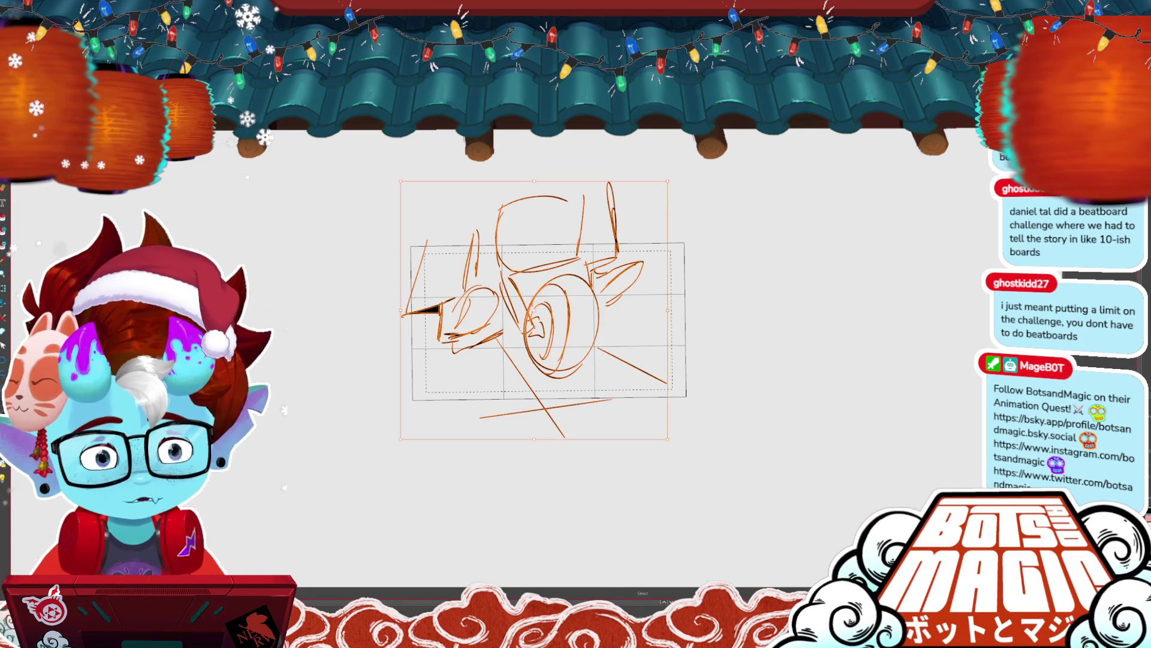
{"action": "key", "text": "Right"}
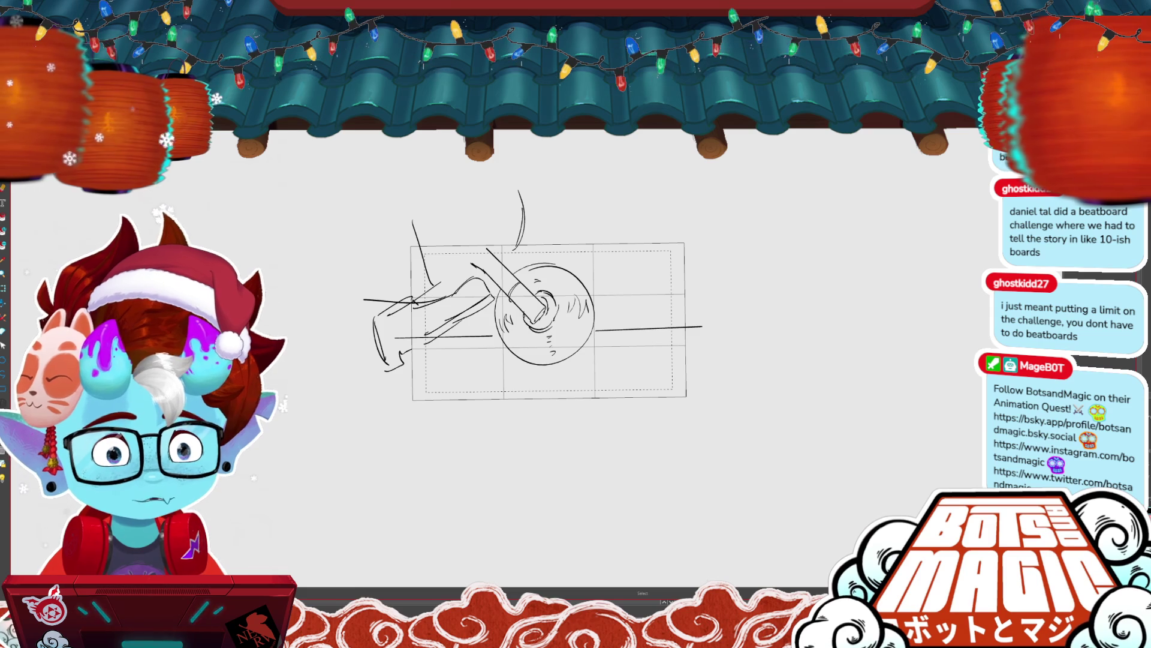
{"action": "key", "text": "ctrl+a"}
{"action": "left_click_drag", "start_coordinate": [705, 295], "coordinate": [705, 307]}
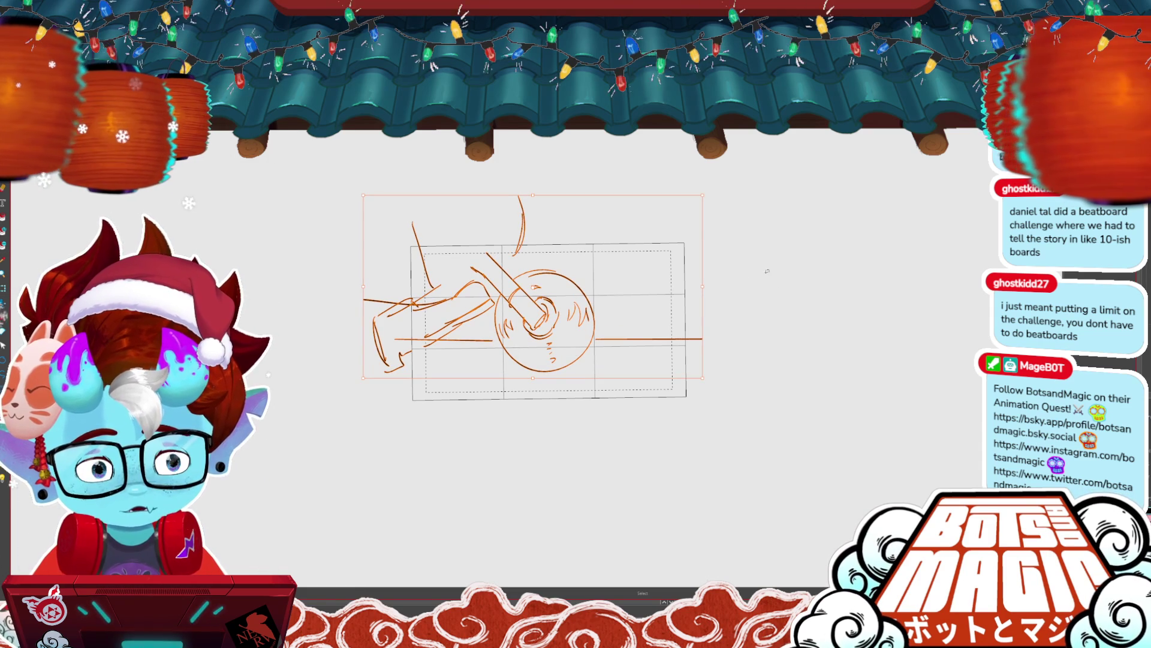
{"action": "key", "text": "Return"}
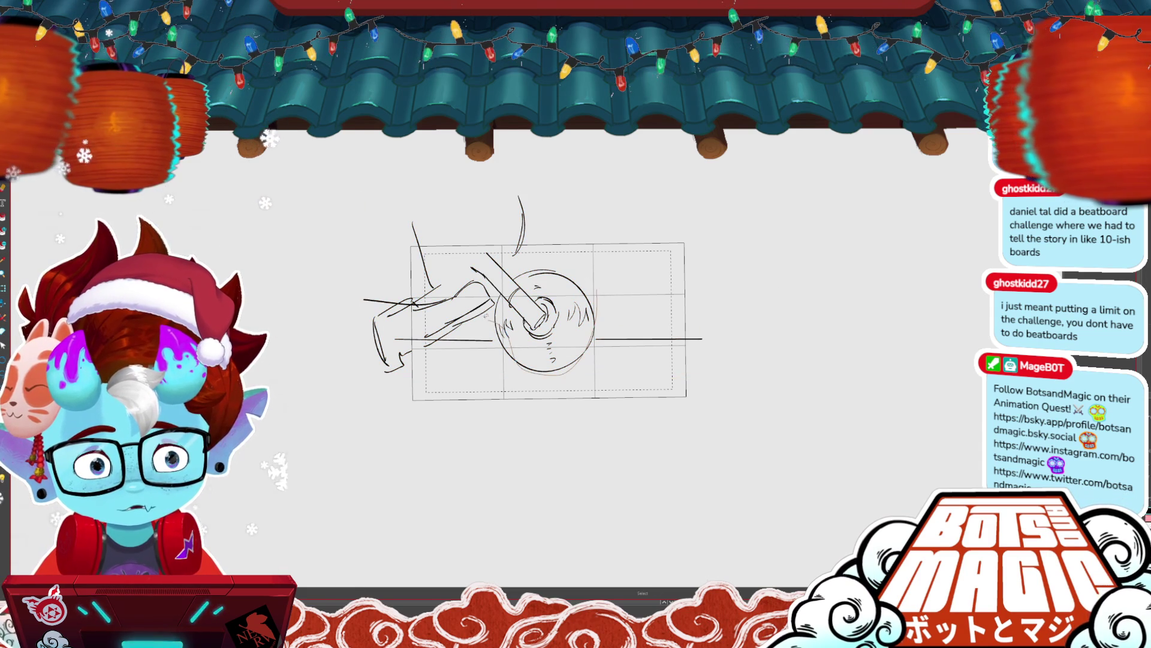
- Adjust the lassoed bike lines, then enlarge the wheel circle on the neighbouring panel
{"action": "left_click_drag", "start_coordinate": [590, 311], "coordinate": [427, 177]}
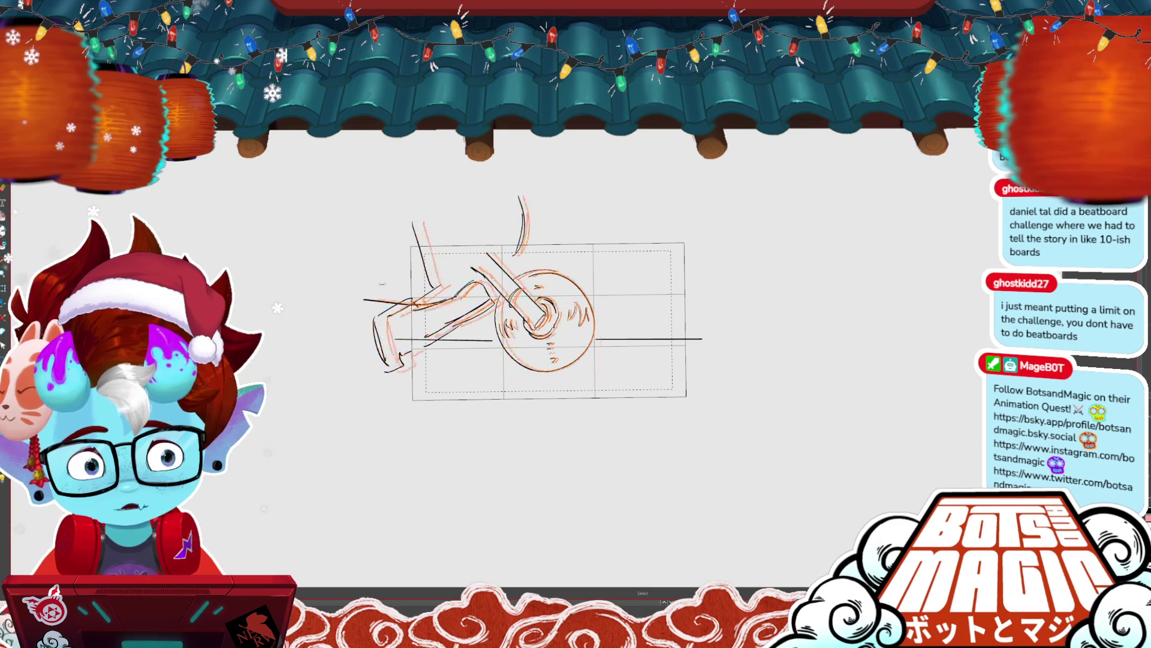
{"action": "left_click", "coordinate": [611, 279]}
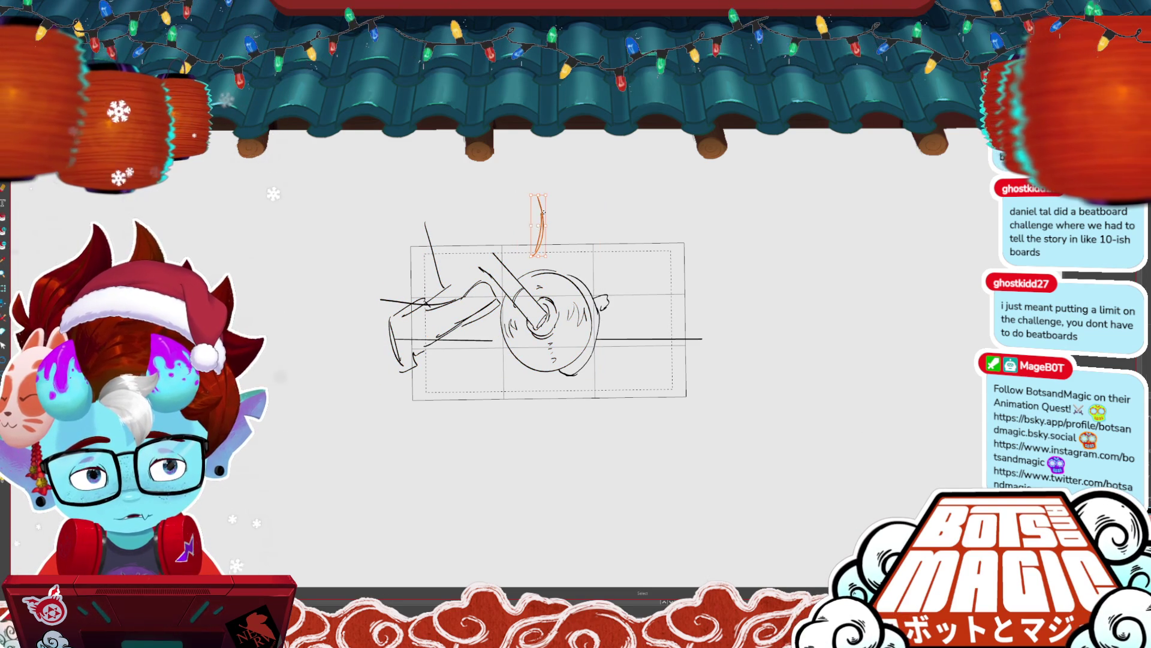
{"action": "key", "text": "Right"}
{"action": "key", "text": "Right"}
{"action": "key", "text": "Left"}
{"action": "key", "text": "Left"}
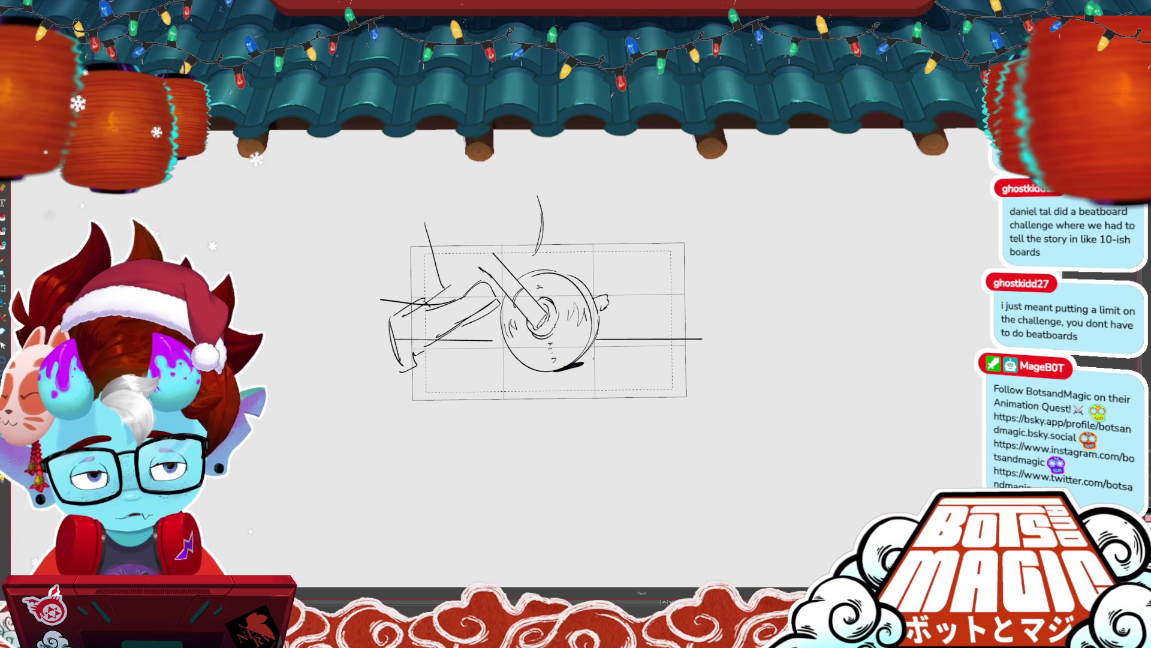
{"action": "key", "text": "Right"}
{"action": "key", "text": "Right"}
{"action": "key", "text": "Right"}
{"action": "key", "text": "Left"}
{"action": "key", "text": "Right"}
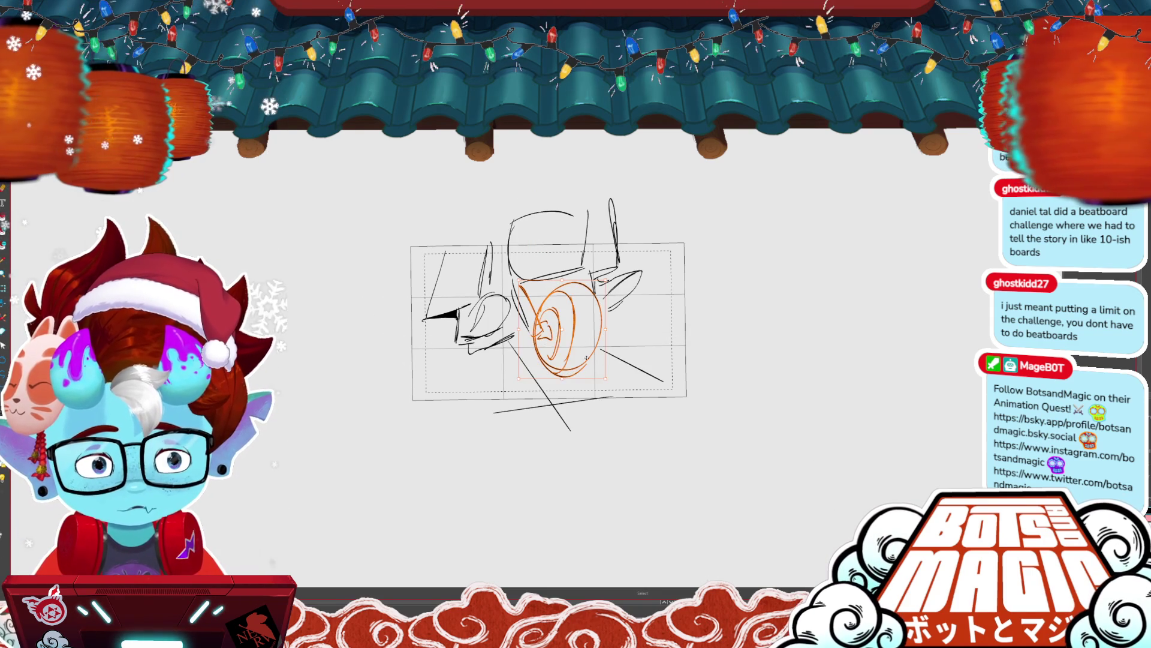
{"action": "key", "text": "Right"}
{"action": "key", "text": "Right"}
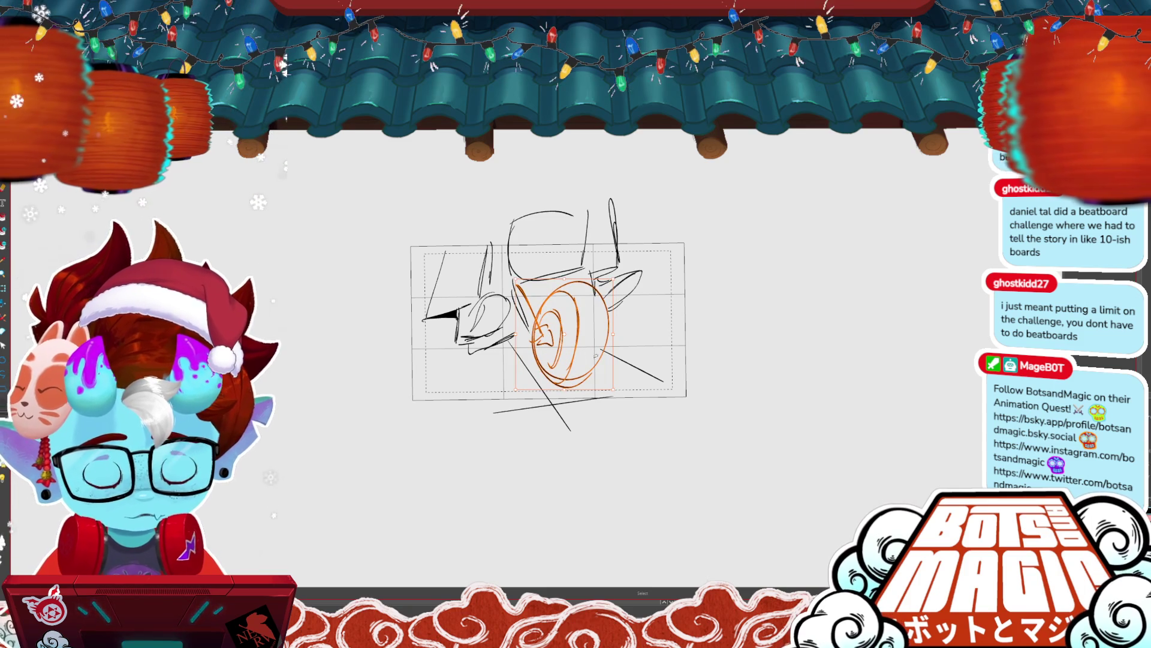
{"action": "key", "text": "Escape"}
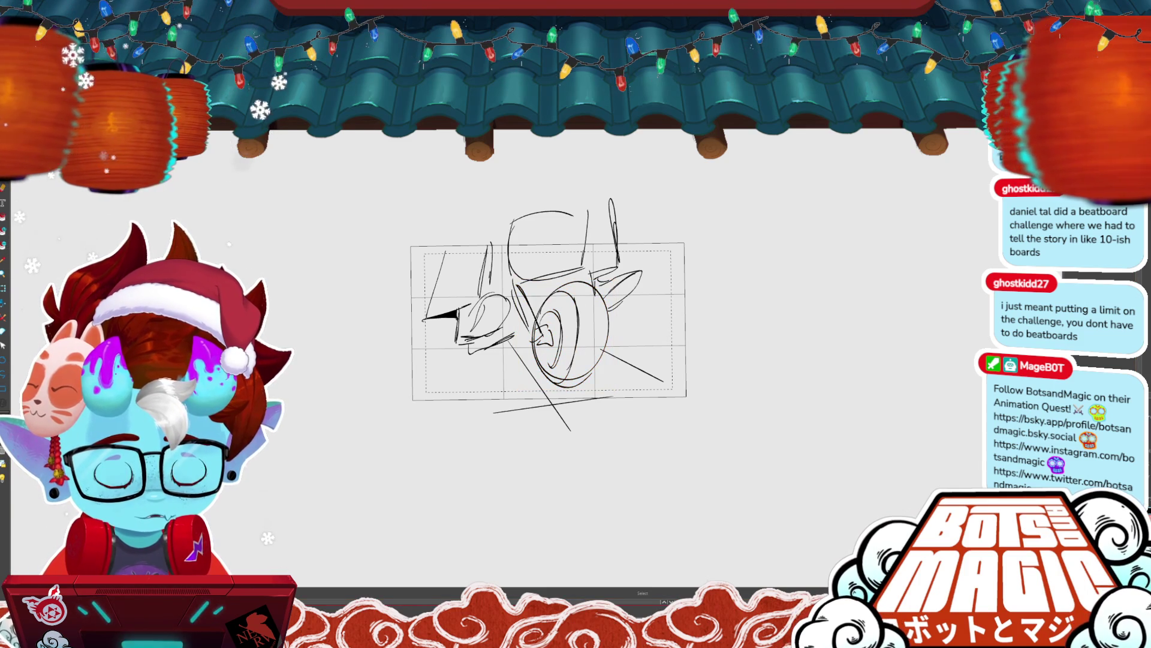
{"action": "key", "text": "Right"}
{"action": "key", "text": "Right"}
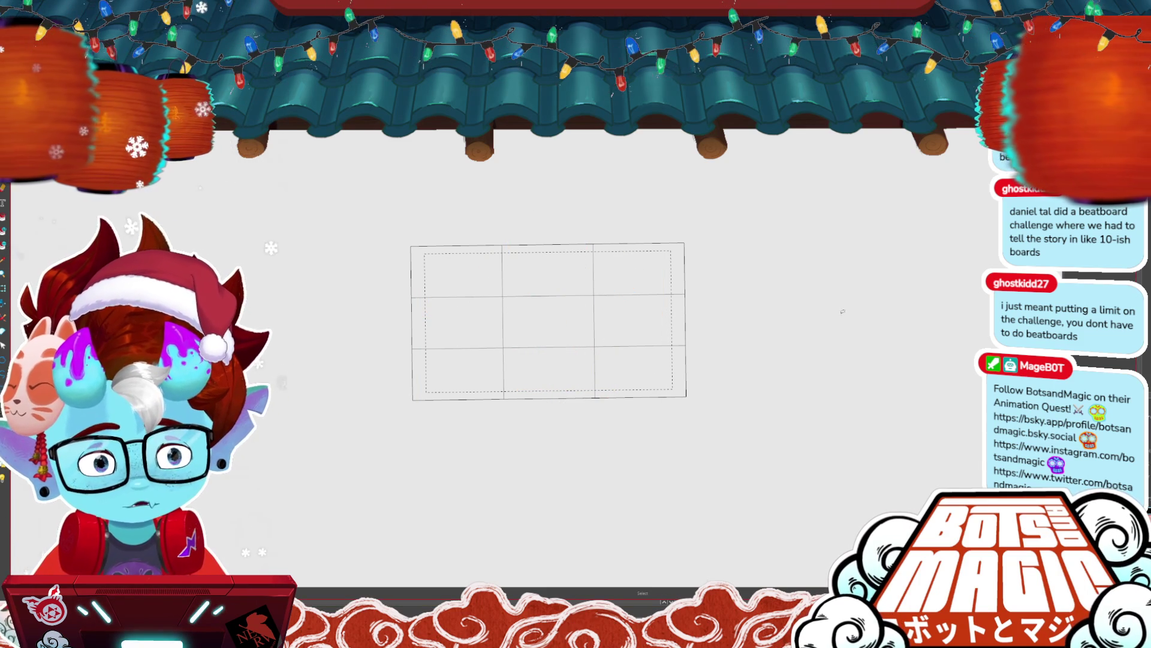
- Shrink the rider reference into the frame and rotate the ground line to a shallower slant
{"action": "key", "text": "Right"}
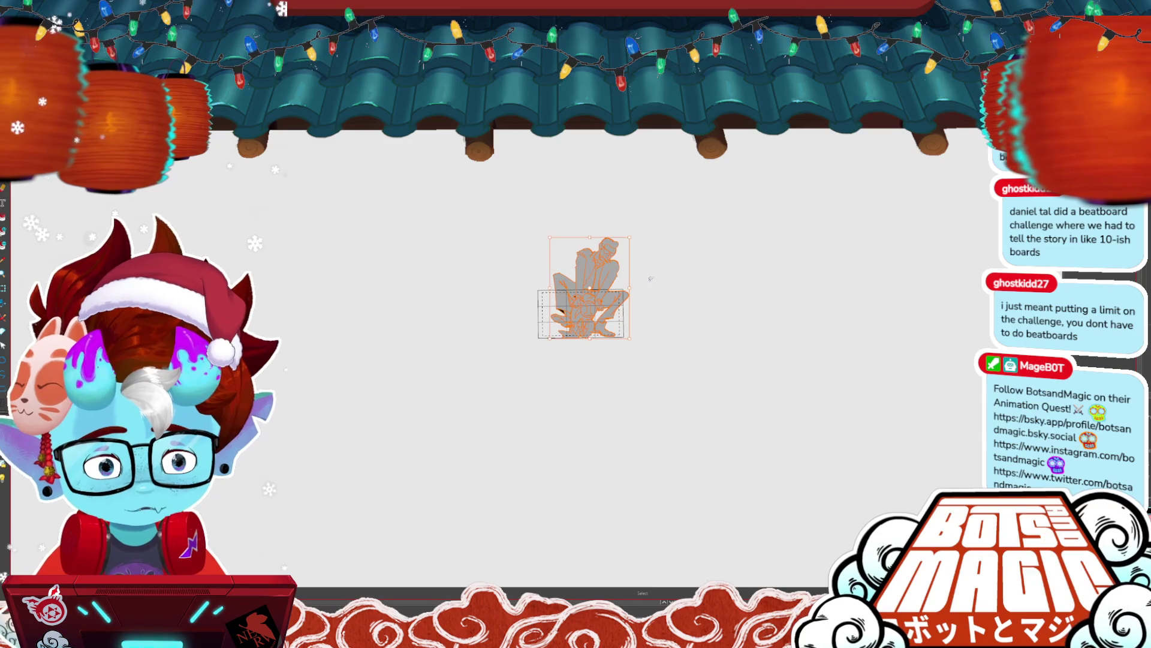
{"action": "left_click_drag", "start_coordinate": [630, 235], "coordinate": [592, 295]}
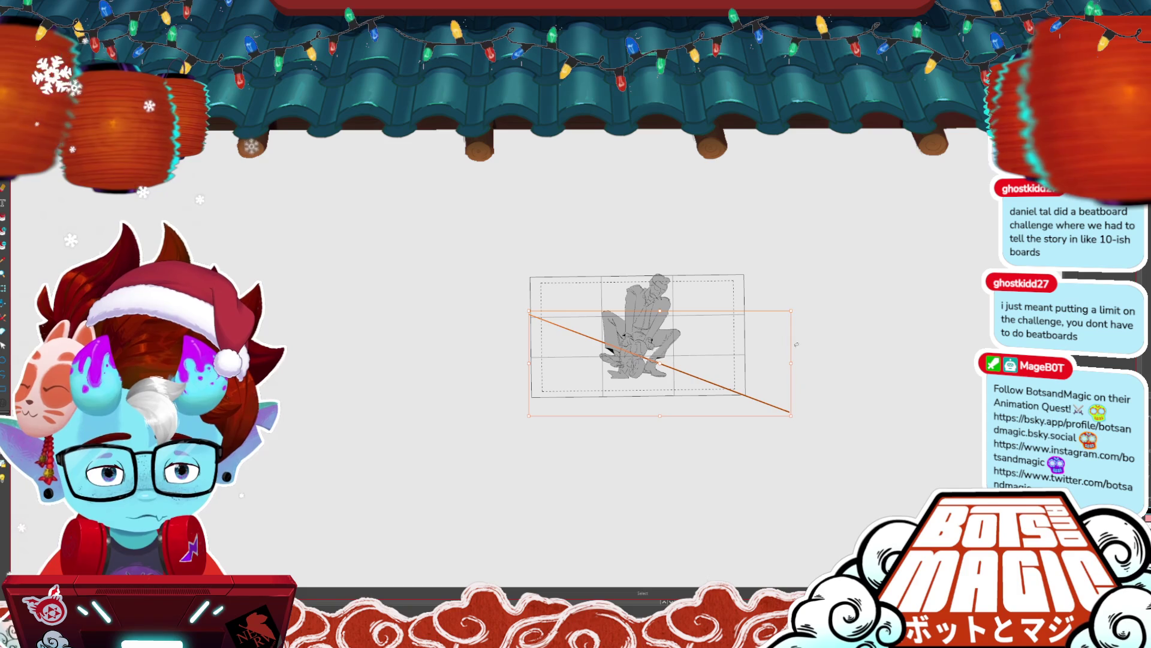
{"action": "left_click_drag", "start_coordinate": [793, 305], "coordinate": [750, 364]}
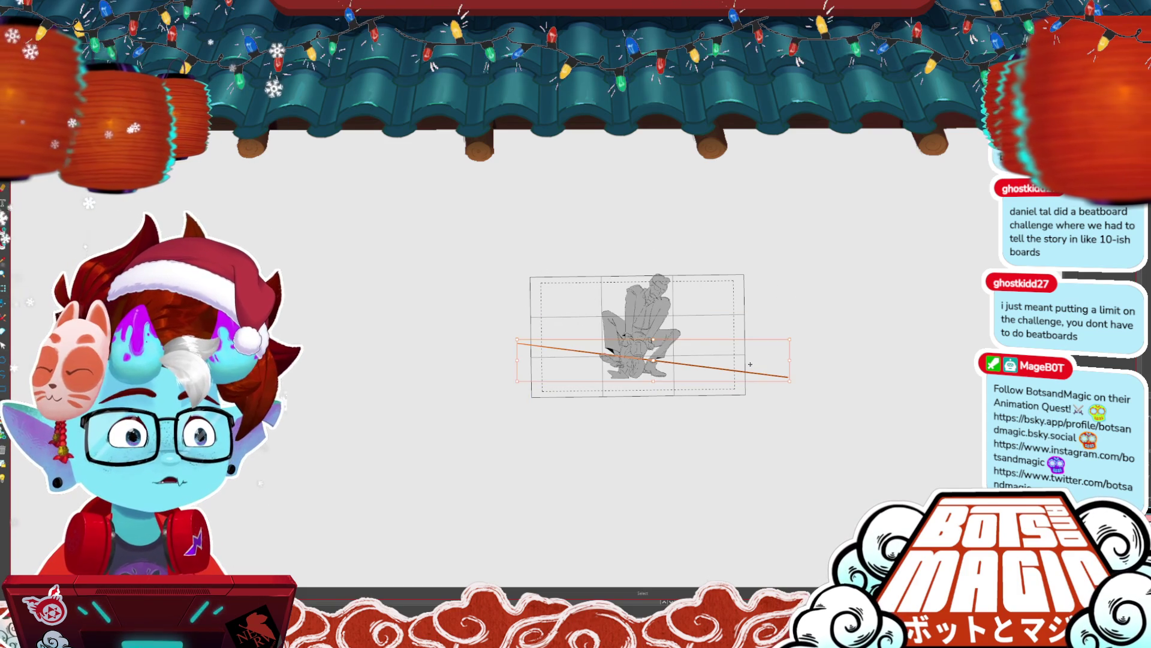
{"action": "key", "text": "space"}
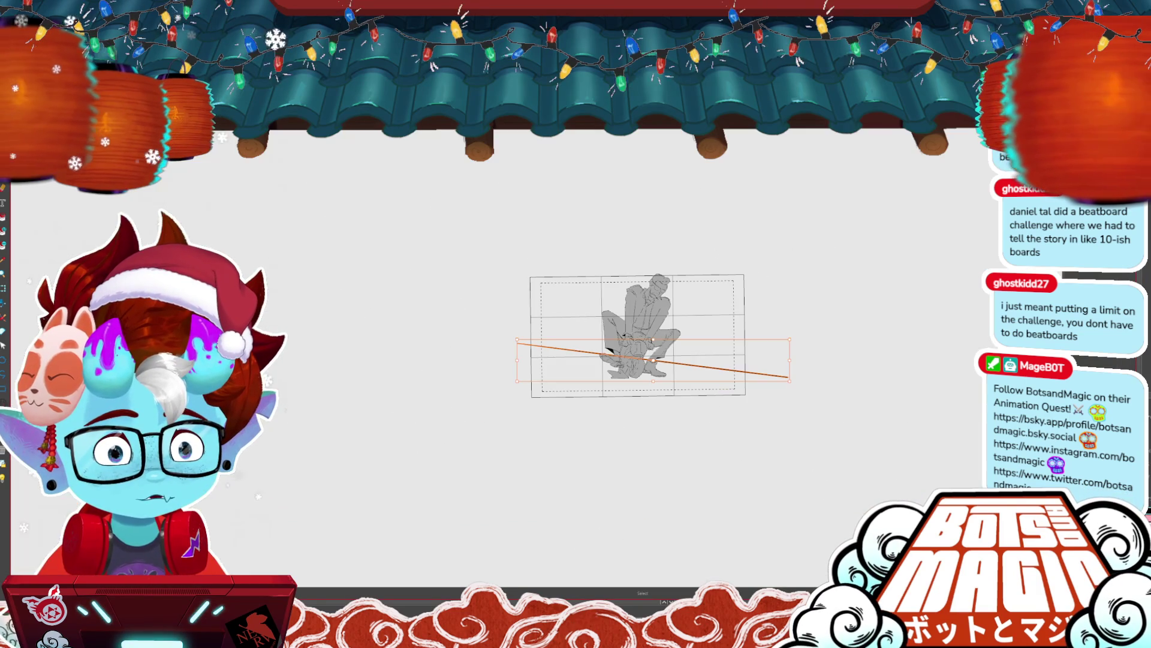
{"action": "key", "text": "space"}
{"action": "key", "text": "Escape"}
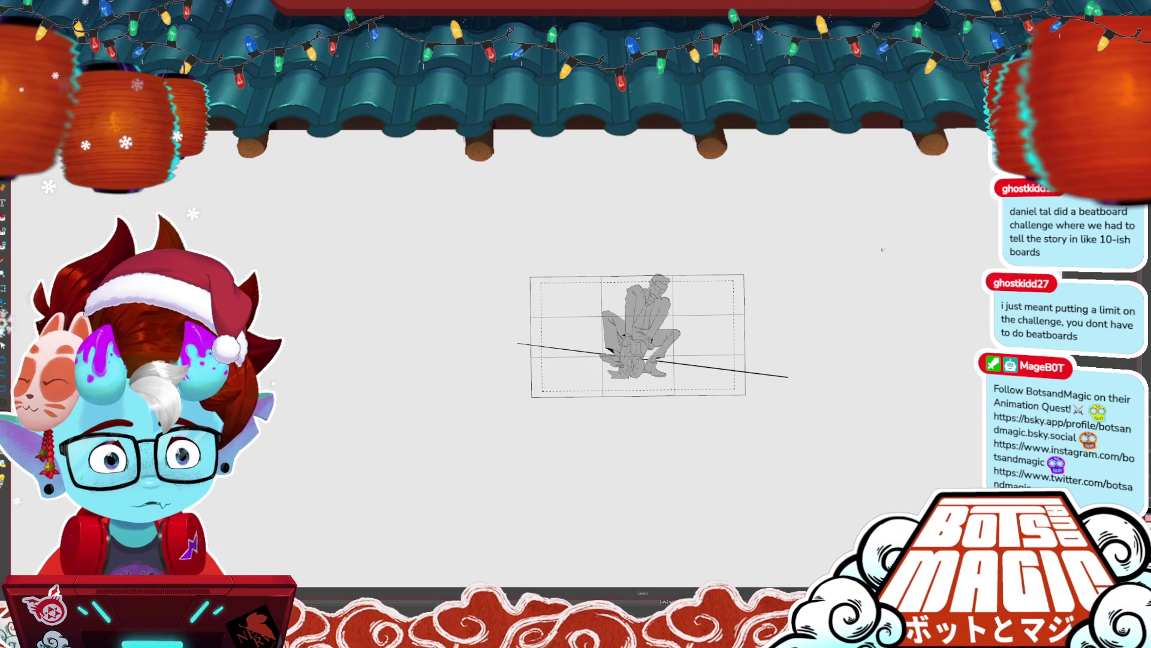
- Reposition the grey rider figure and fit the panel to the window
{"action": "left_click", "coordinate": [660, 332]}
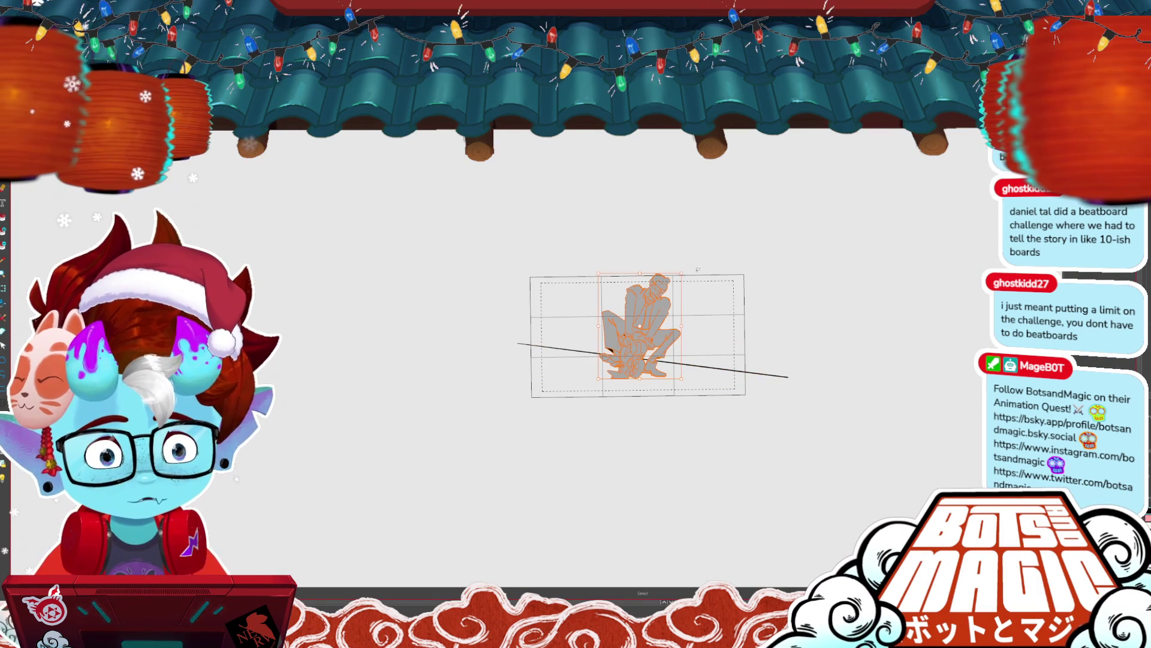
{"action": "left_click", "coordinate": [656, 316]}
{"action": "left_click", "coordinate": [759, 269]}
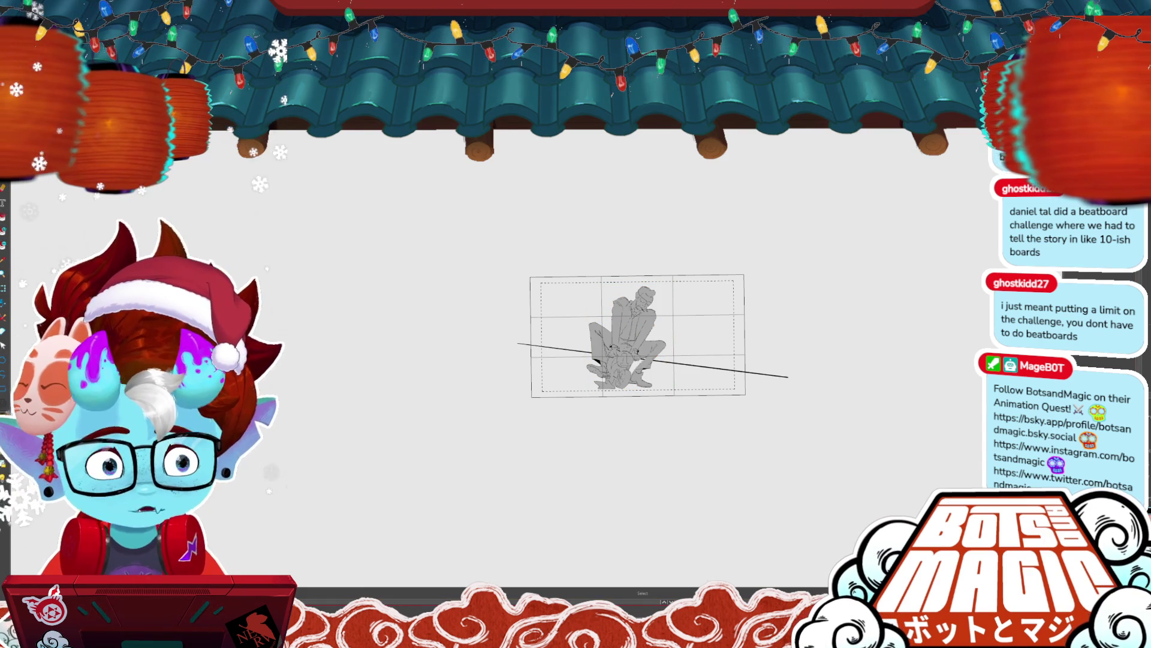
{"action": "key", "text": "ctrl+0"}
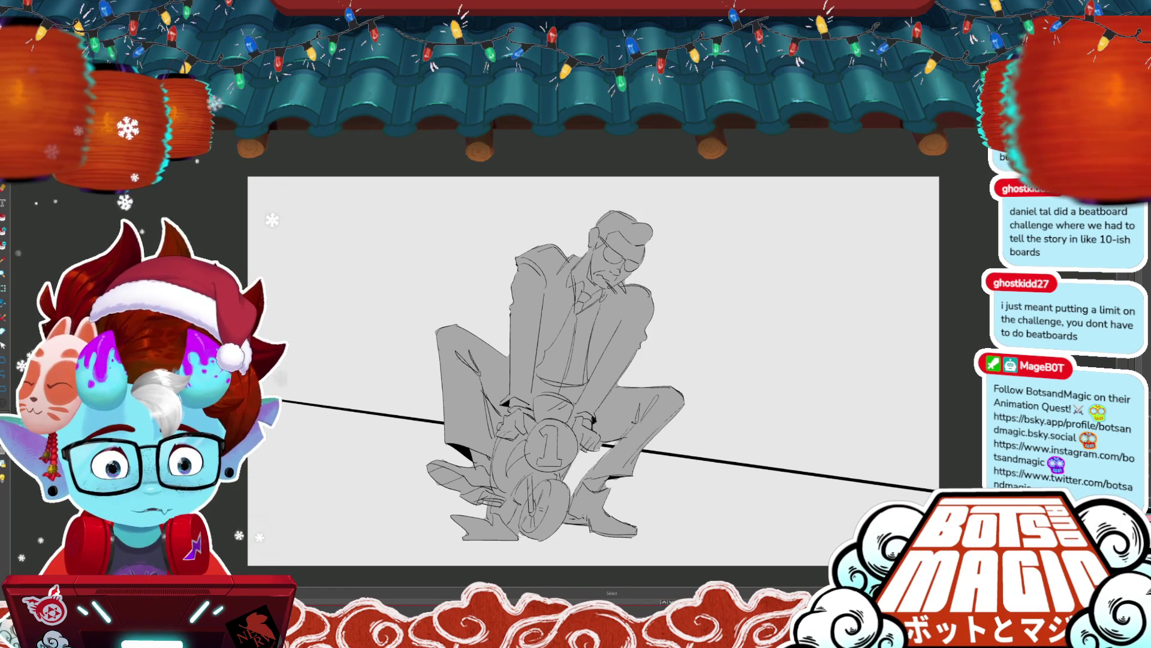
- Step forward through the spear and nearly blank panels to the doorway panel and play its animation
{"action": "key", "text": "ctrl+Tab"}
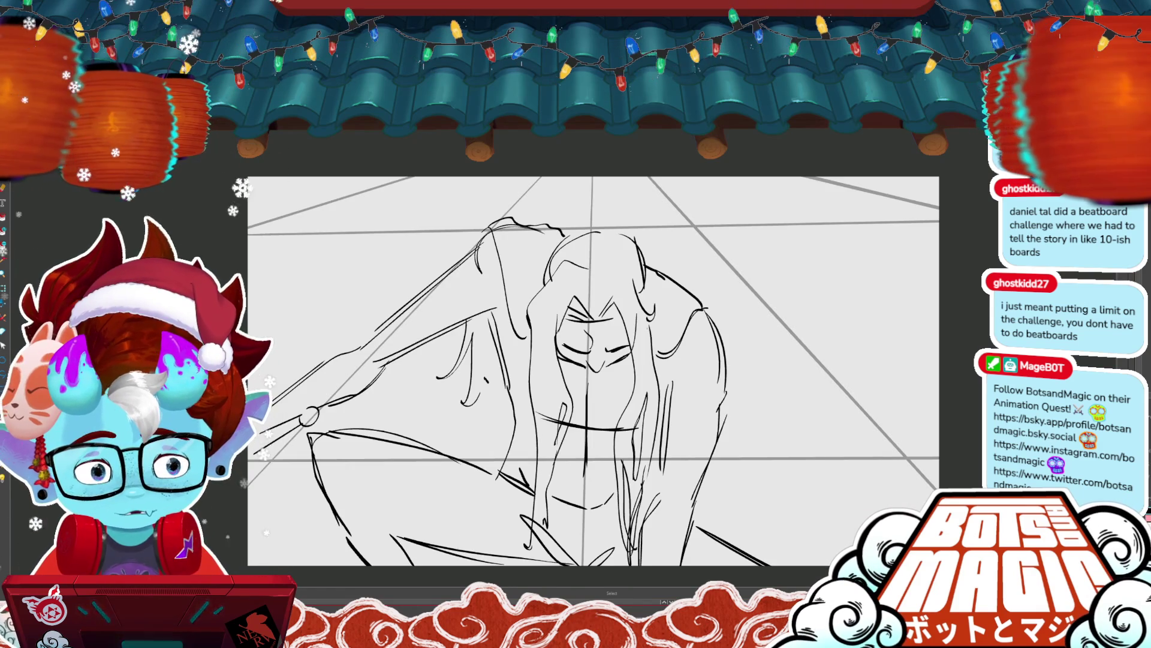
{"action": "key", "text": "ctrl+Tab"}
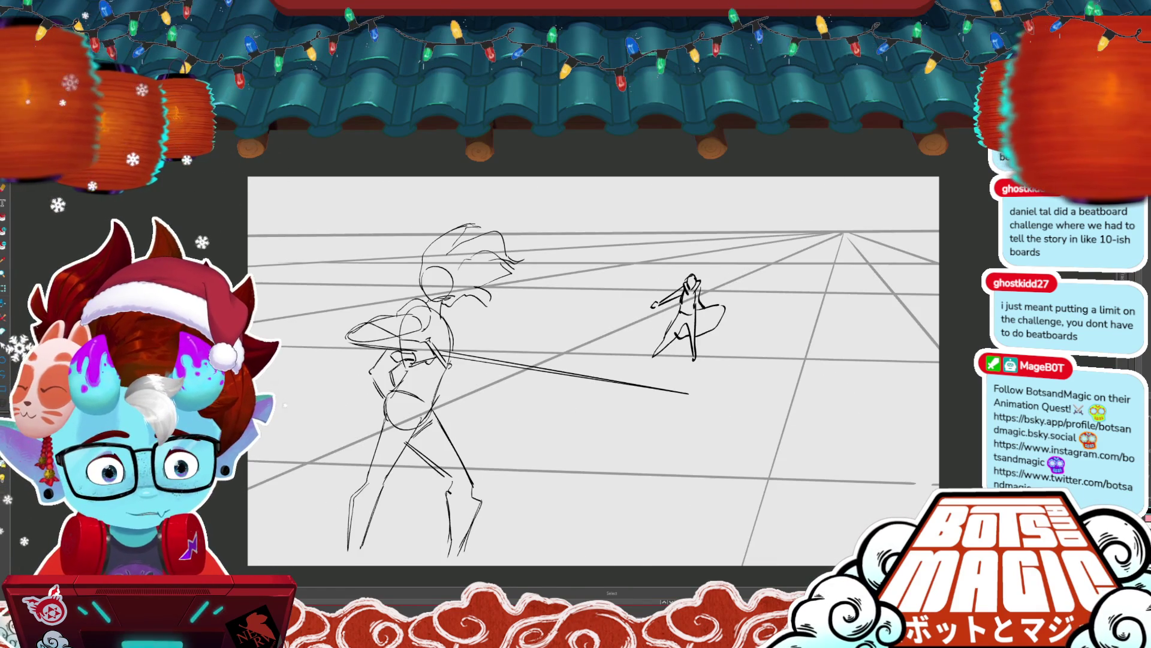
{"action": "key", "text": "ctrl+Tab"}
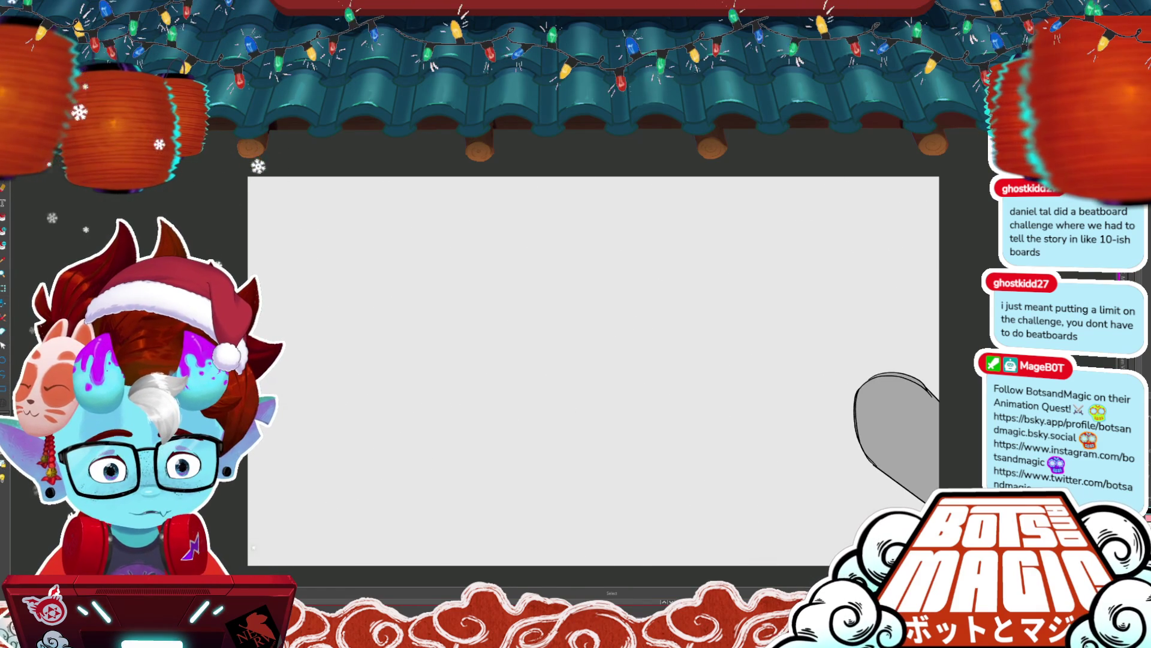
{"action": "key", "text": "ctrl+Tab"}
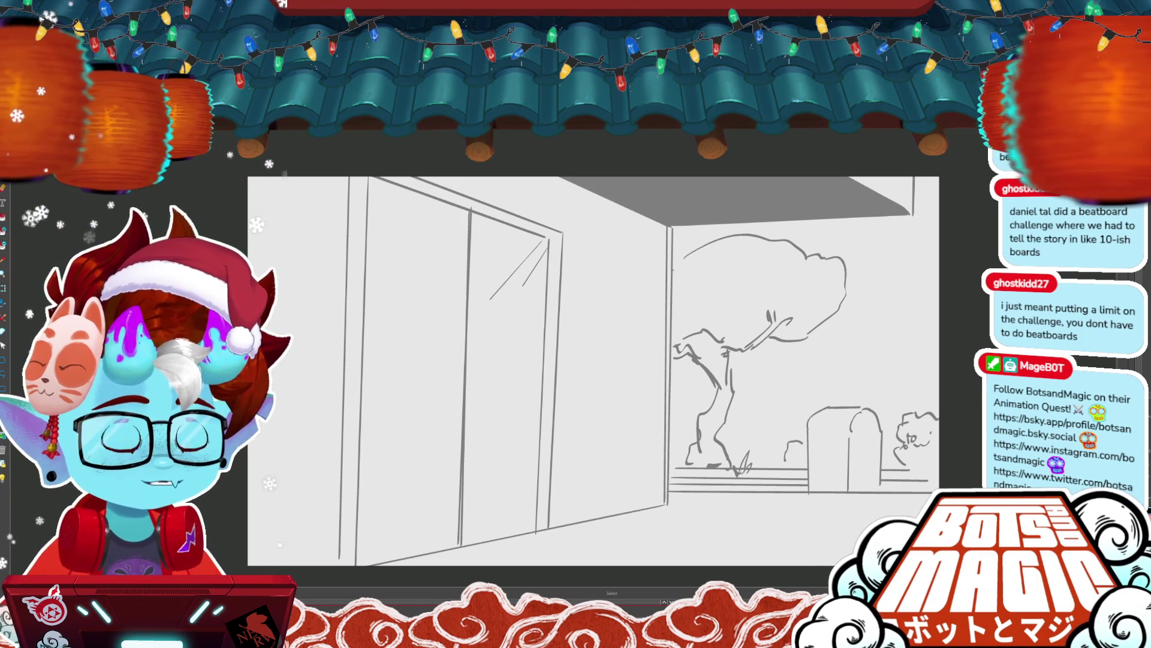
{"action": "key", "text": "space"}
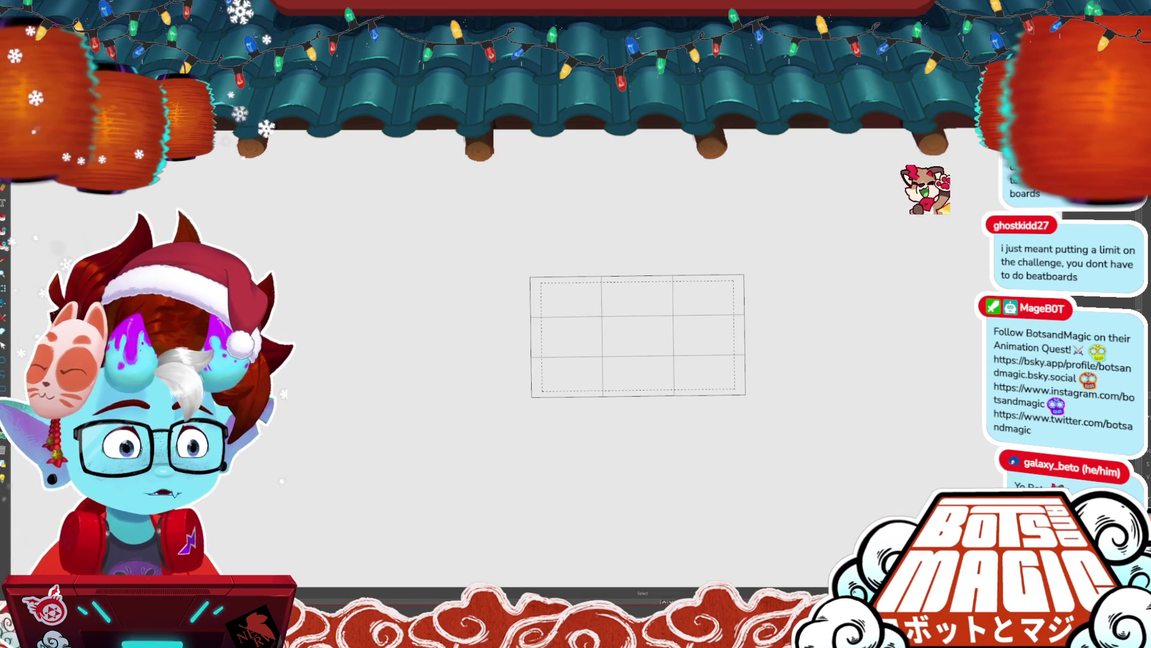
- Sketch the boy's head circle with a cross guide, an ear and a short inner stroke
{"action": "scroll", "coordinate": [693, 333], "scroll_direction": "up", "scroll_amount": 3}
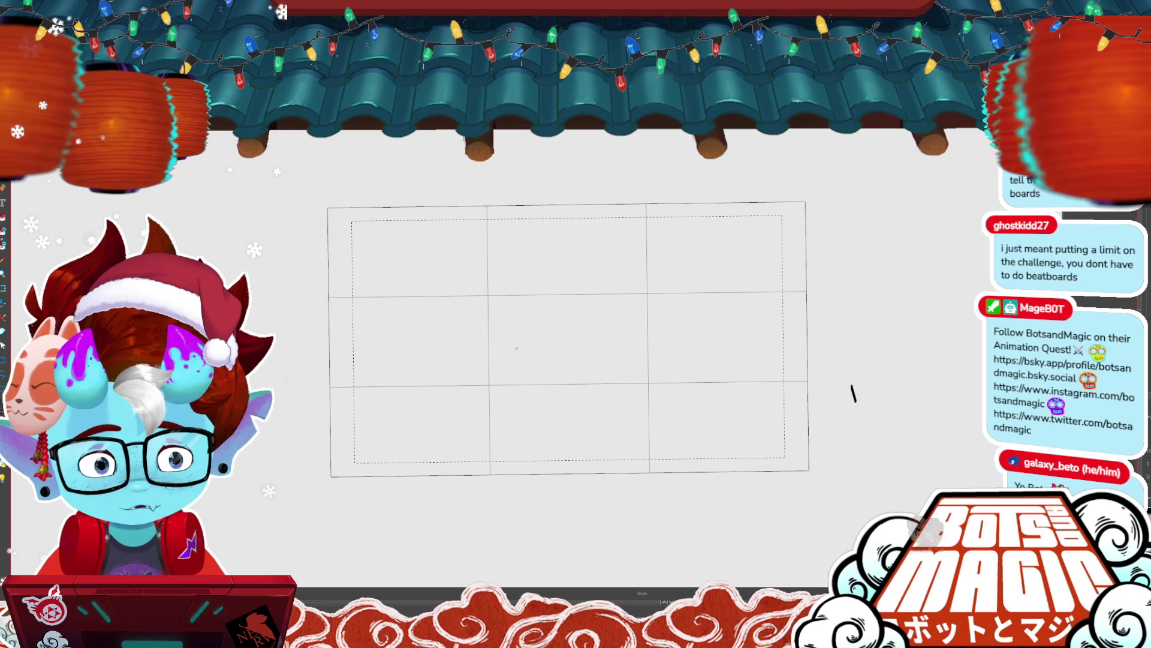
{"action": "key", "text": "alt+s"}
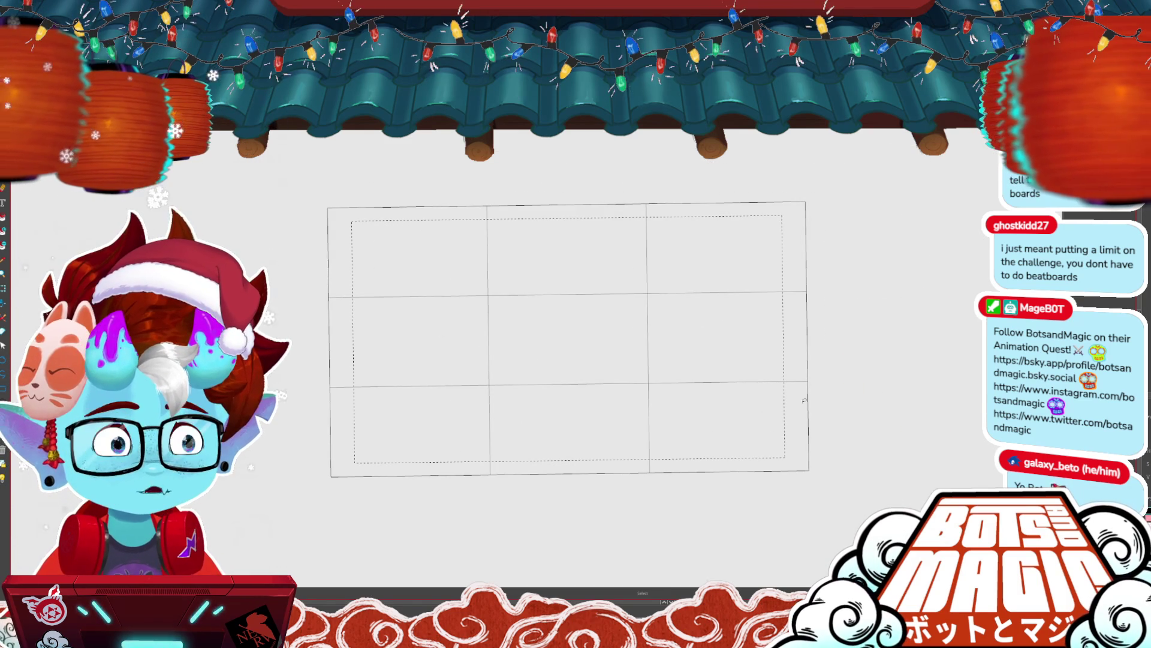
{"action": "key", "text": "b"}
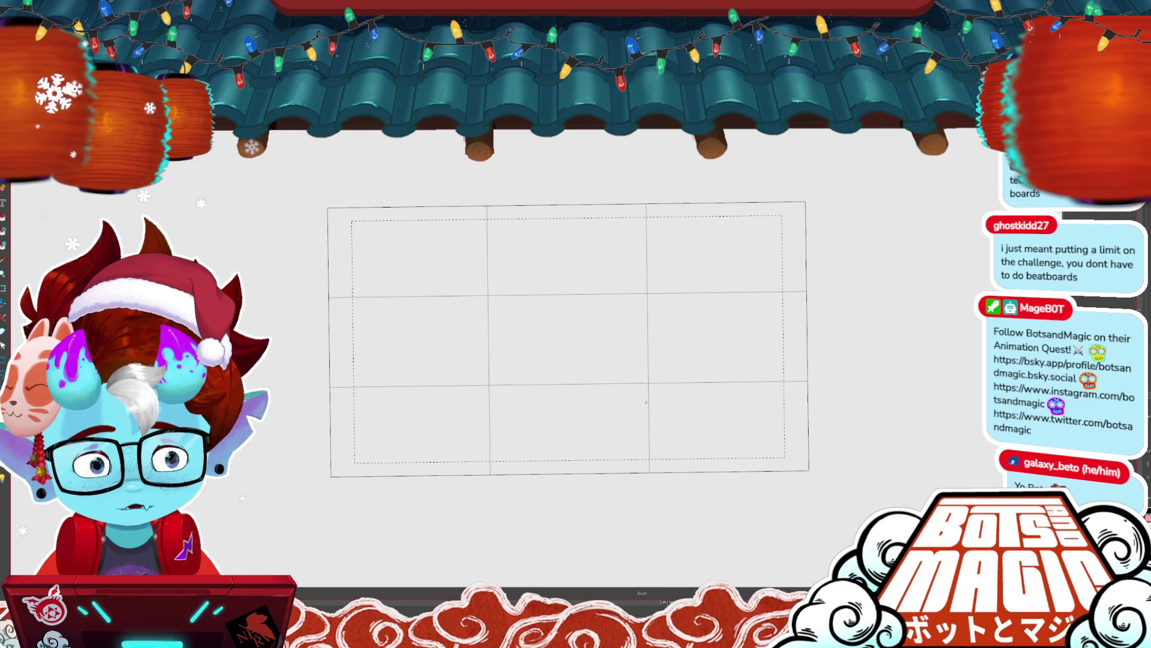
{"action": "mouse_move", "coordinate": [484, 235]}
{"action": "left_mouse_down"}
{"action": "mouse_move", "coordinate": [506, 330]}
{"action": "mouse_move", "coordinate": [475, 237]}
{"action": "mouse_move", "coordinate": [514, 287]}
{"action": "mouse_move", "coordinate": [502, 341]}
{"action": "left_mouse_up"}
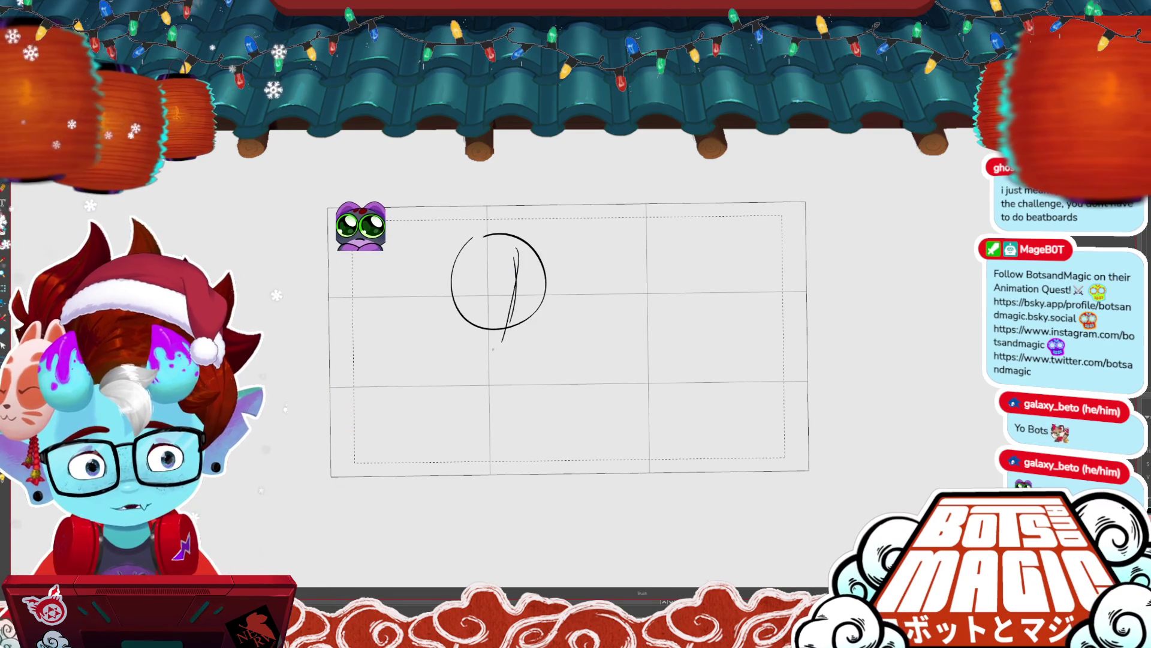
{"action": "key", "text": "ctrl+z"}
{"action": "mouse_move", "coordinate": [517, 255]}
{"action": "left_mouse_down"}
{"action": "mouse_move", "coordinate": [511, 298]}
{"action": "mouse_move", "coordinate": [525, 283]}
{"action": "left_mouse_up"}
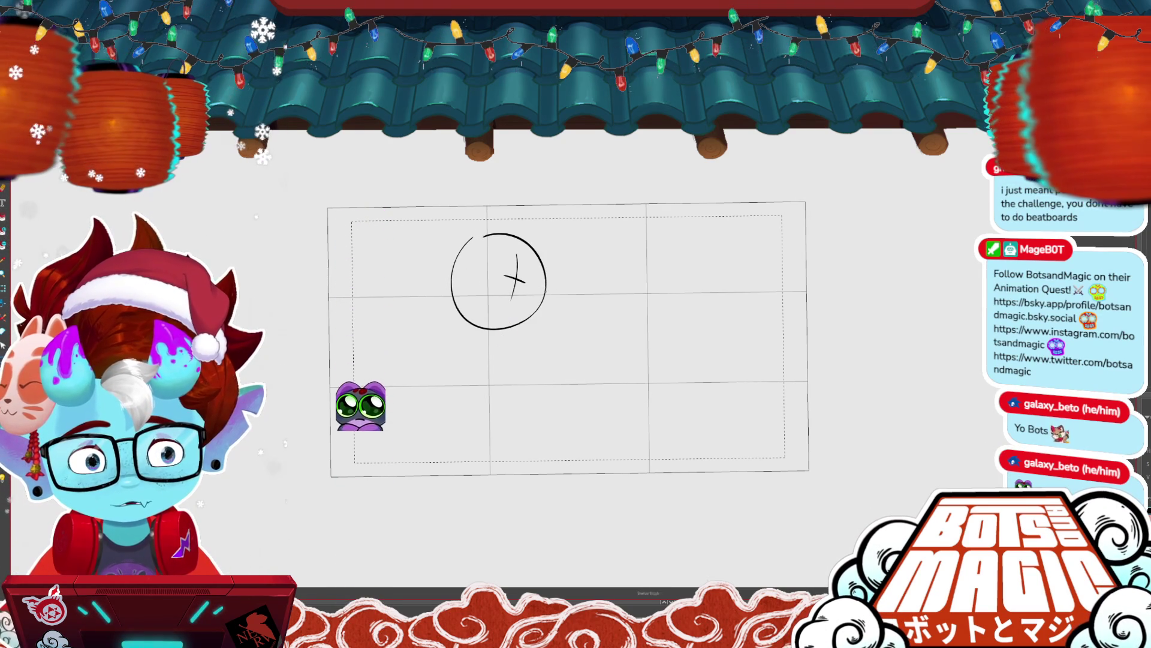
{"action": "key", "text": "alt+s"}
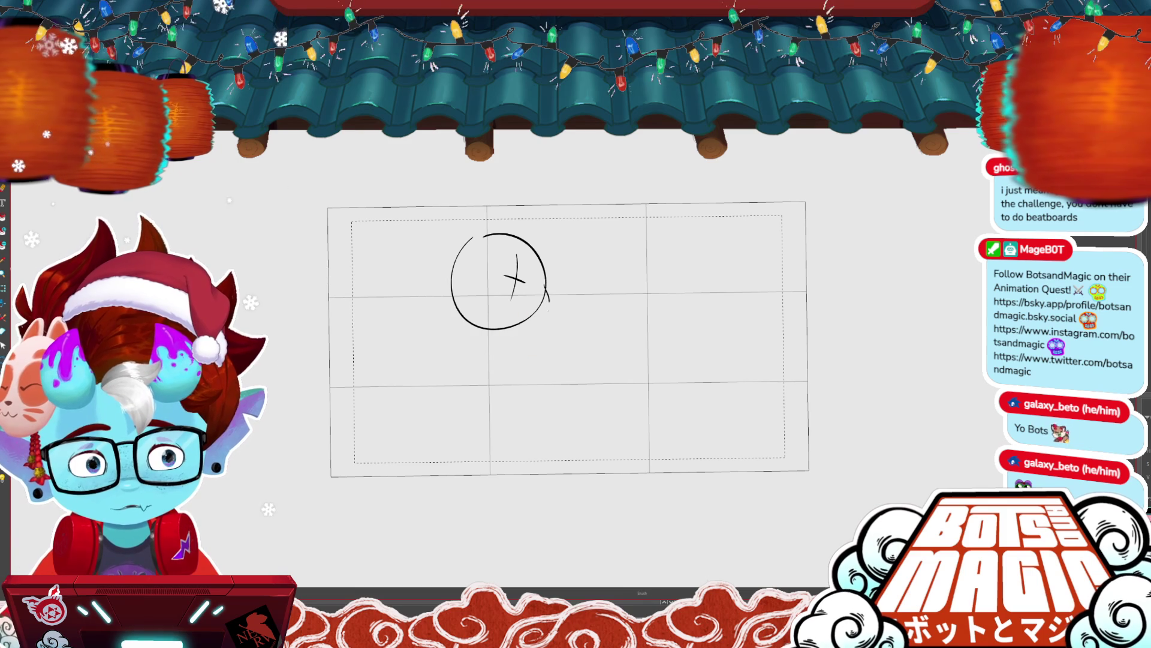
{"action": "mouse_move", "coordinate": [436, 263]}
{"action": "left_mouse_down"}
{"action": "mouse_move", "coordinate": [449, 271]}
{"action": "mouse_move", "coordinate": [448, 297]}
{"action": "left_mouse_up"}
{"action": "mouse_move", "coordinate": [473, 243]}
{"action": "left_mouse_down"}
{"action": "mouse_move", "coordinate": [515, 248]}
{"action": "mouse_move", "coordinate": [479, 245]}
{"action": "mouse_move", "coordinate": [467, 225]}
{"action": "mouse_move", "coordinate": [557, 275]}
{"action": "left_mouse_up"}
{"action": "key", "text": "ctrl+z"}
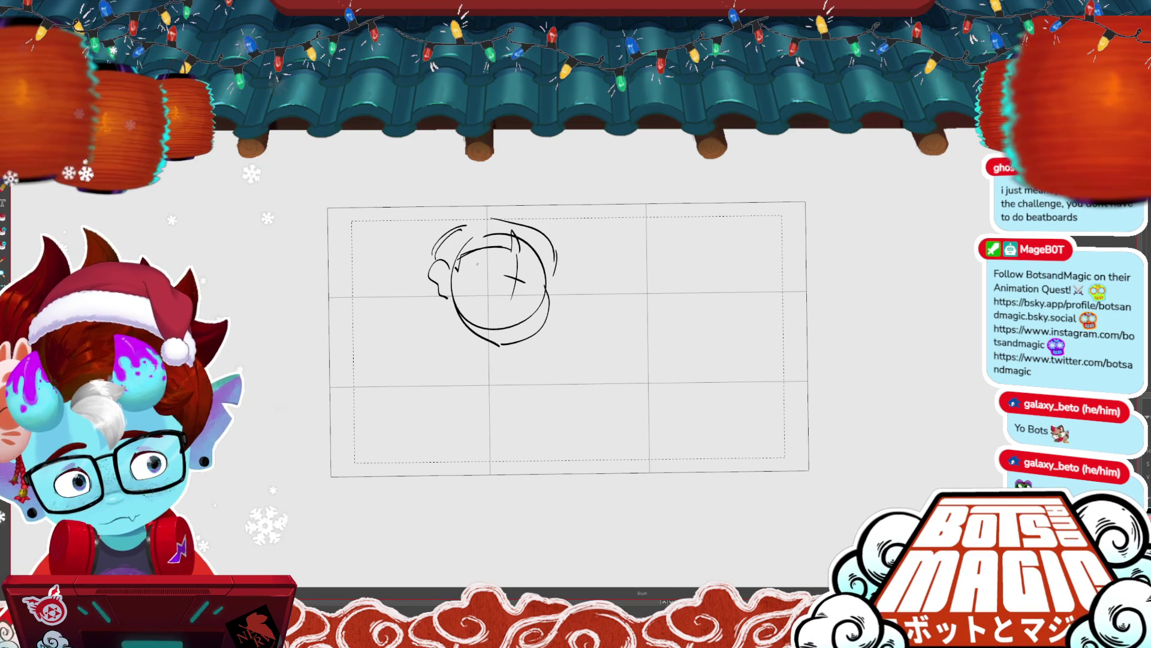
{"action": "left_click_drag", "start_coordinate": [481, 266], "coordinate": [508, 271]}
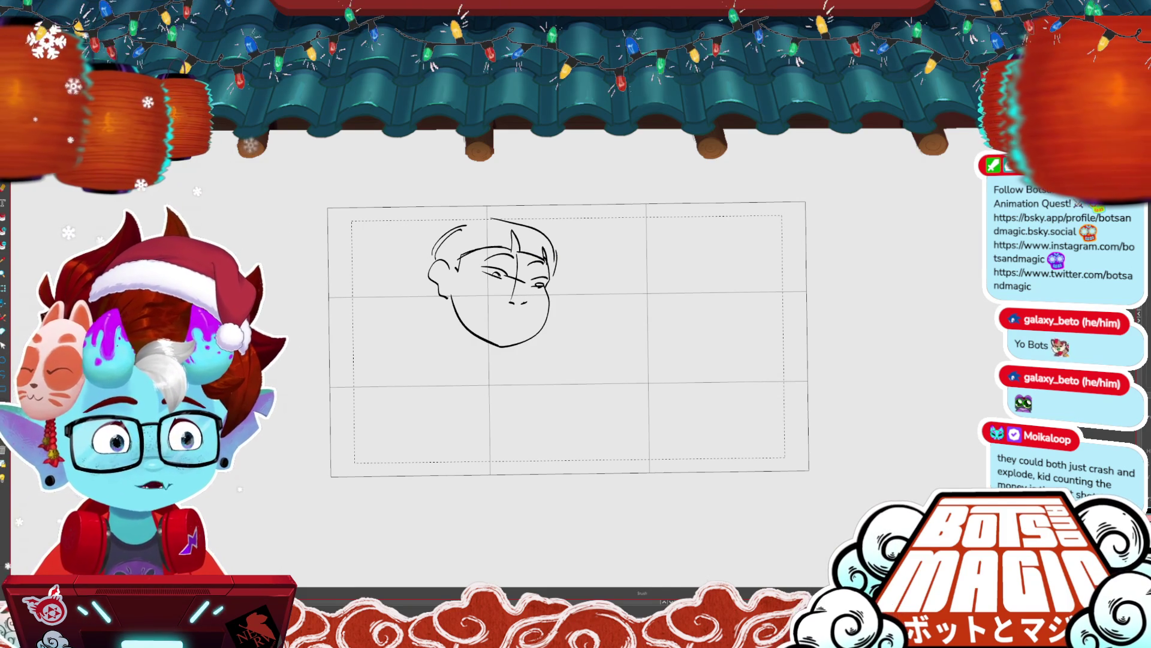
- Select the small mouth stroke and undo a stray diagonal drawn across the face
{"action": "key", "text": "alt+s"}
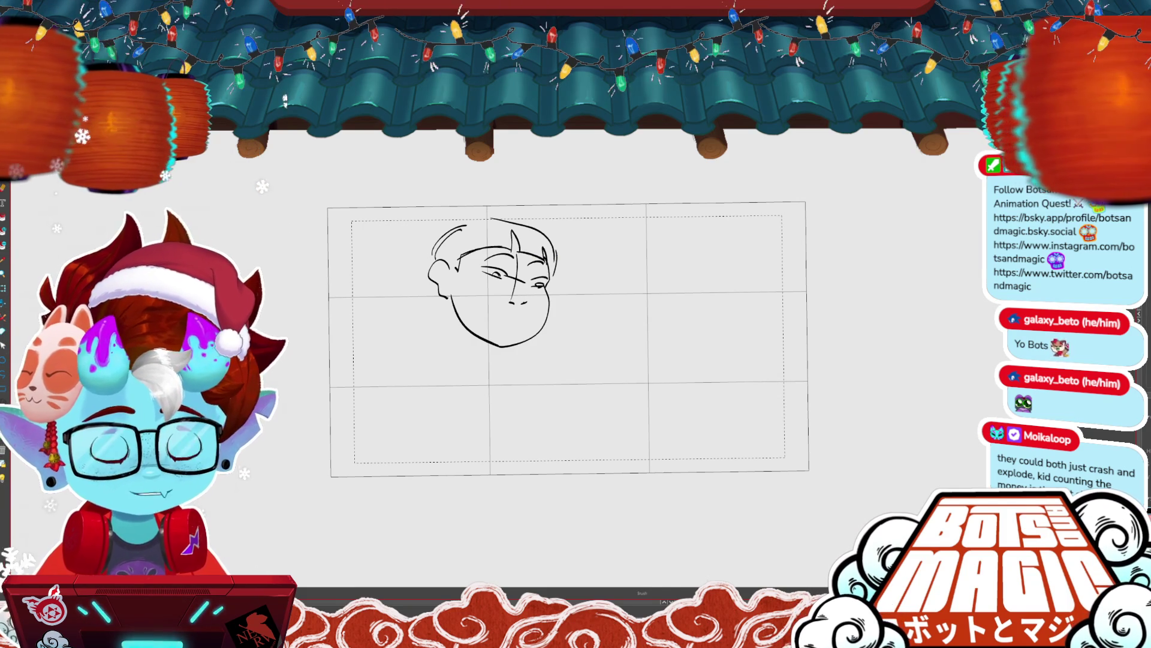
{"action": "left_click", "coordinate": [524, 304]}
{"action": "key", "text": "alt+b"}
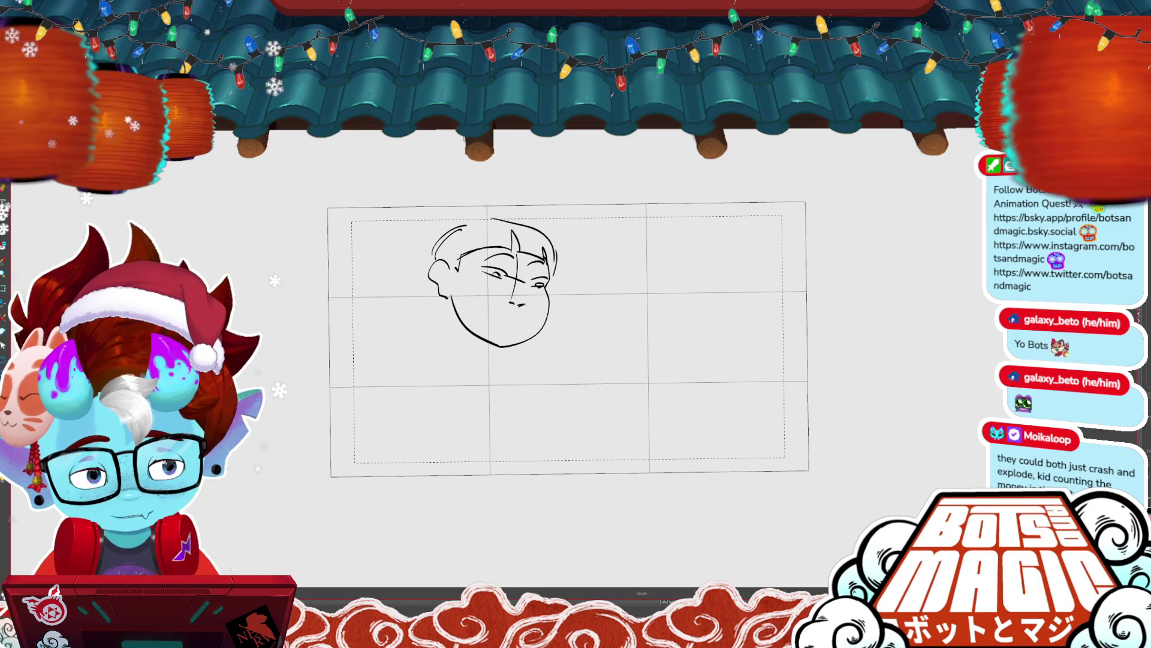
{"action": "key", "text": "alt+s"}
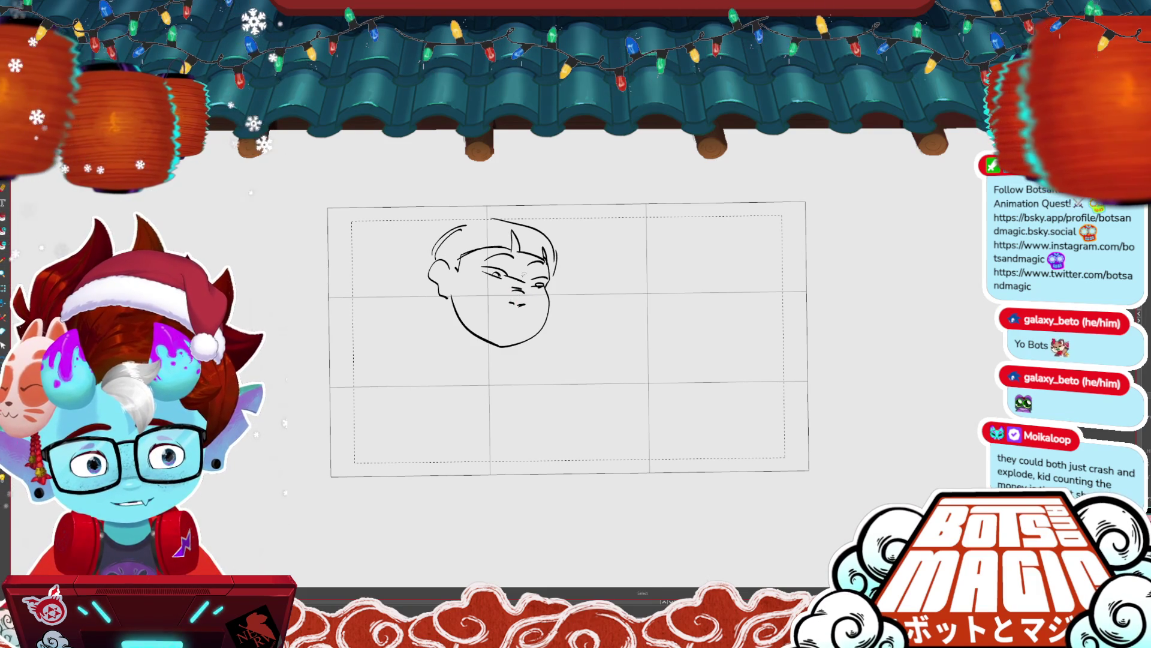
{"action": "key", "text": "alt+b"}
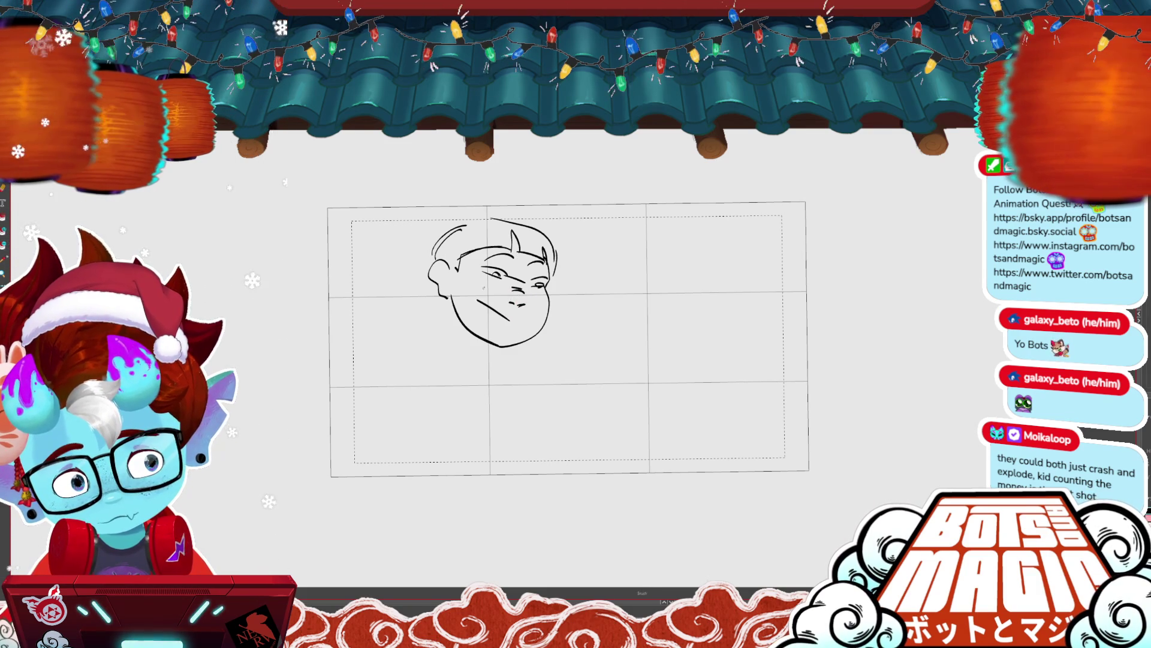
{"action": "left_click_drag", "start_coordinate": [476, 300], "coordinate": [522, 314]}
{"action": "key", "text": "ctrl+z"}
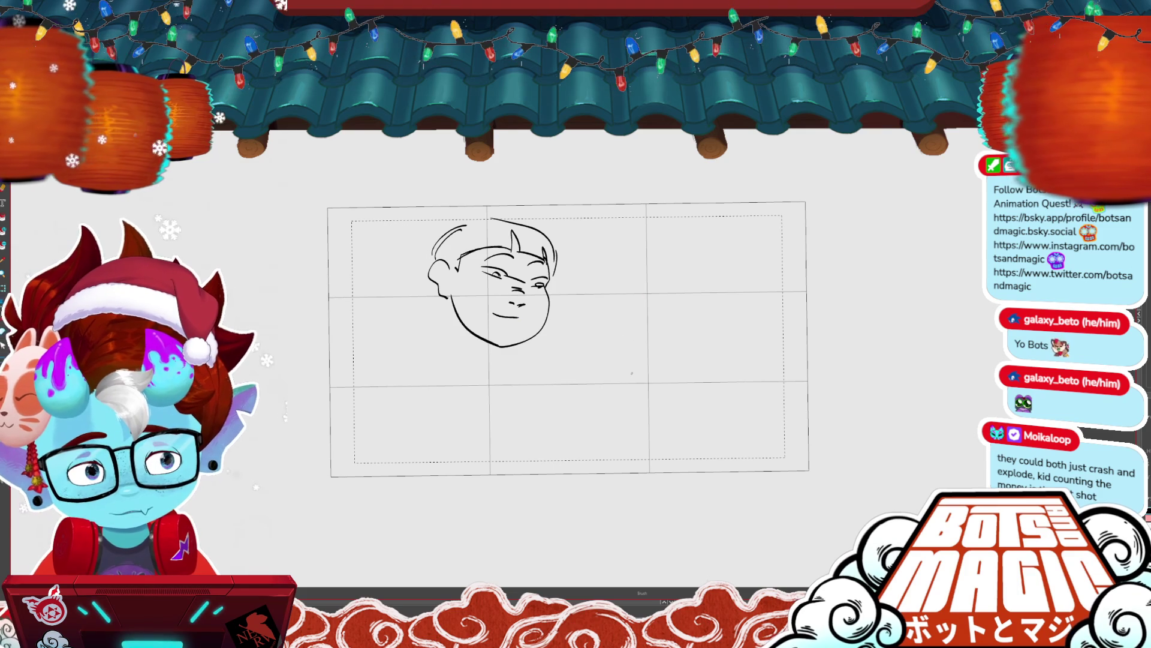
- Draw the money box outline right of the face, then lasso it and shift it down-left
{"action": "mouse_move", "coordinate": [622, 269]}
{"action": "left_mouse_down"}
{"action": "mouse_move", "coordinate": [610, 393]}
{"action": "mouse_move", "coordinate": [634, 264]}
{"action": "mouse_move", "coordinate": [611, 393]}
{"action": "left_mouse_up"}
{"action": "mouse_move", "coordinate": [645, 259]}
{"action": "left_mouse_down"}
{"action": "mouse_move", "coordinate": [688, 280]}
{"action": "mouse_move", "coordinate": [637, 406]}
{"action": "left_mouse_up"}
{"action": "left_click_drag", "start_coordinate": [693, 280], "coordinate": [746, 279]}
{"action": "mouse_move", "coordinate": [648, 258]}
{"action": "left_mouse_down"}
{"action": "mouse_move", "coordinate": [746, 271]}
{"action": "mouse_move", "coordinate": [730, 360]}
{"action": "left_mouse_up"}
{"action": "left_click_drag", "start_coordinate": [622, 267], "coordinate": [611, 393]}
{"action": "key", "text": "alt+s"}
{"action": "mouse_move", "coordinate": [606, 255]}
{"action": "left_mouse_down"}
{"action": "mouse_move", "coordinate": [690, 413]}
{"action": "mouse_move", "coordinate": [612, 252]}
{"action": "left_mouse_up"}
{"action": "left_click_drag", "start_coordinate": [752, 290], "coordinate": [728, 355]}
{"action": "left_click", "coordinate": [746, 325]}
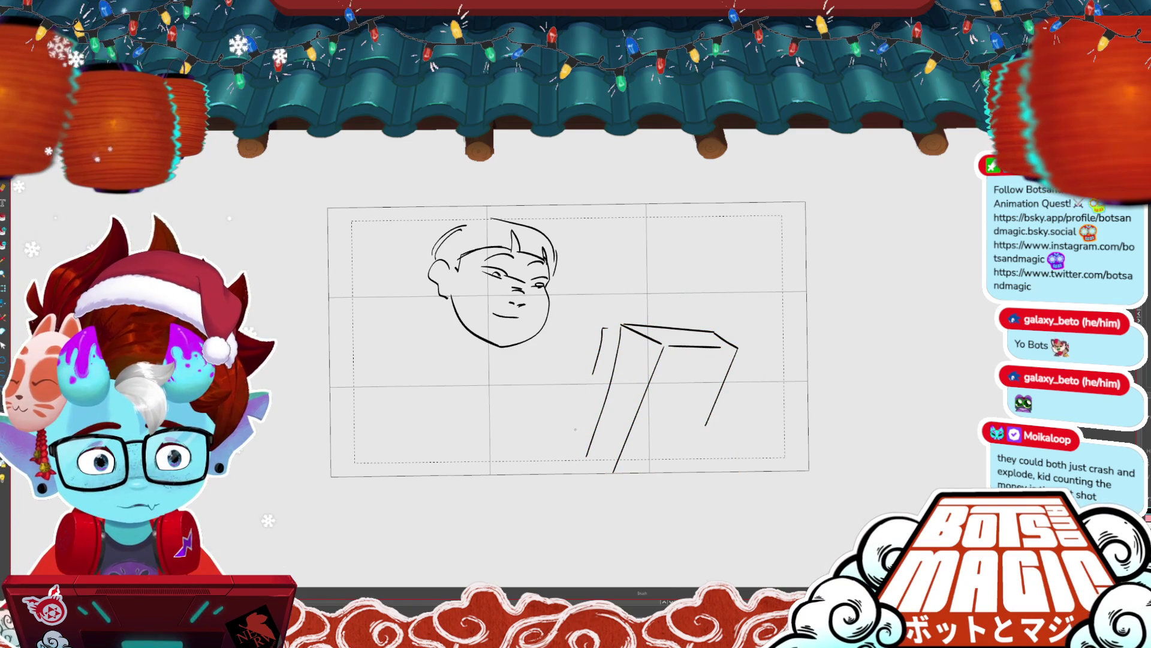
- Draw the hand holding the box, fingers at its base and hatched stacked bills
{"action": "mouse_move", "coordinate": [582, 401]}
{"action": "left_mouse_down"}
{"action": "mouse_move", "coordinate": [556, 438]}
{"action": "mouse_move", "coordinate": [662, 442]}
{"action": "left_mouse_up"}
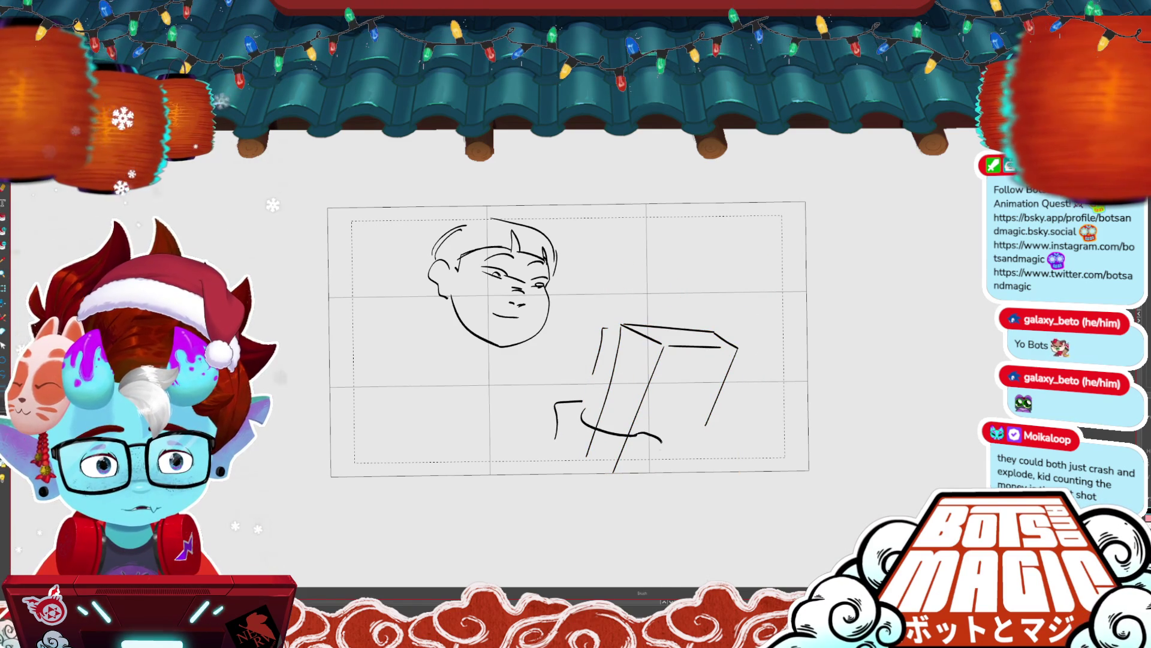
{"action": "left_click_drag", "start_coordinate": [585, 447], "coordinate": [621, 474]}
{"action": "left_click_drag", "start_coordinate": [635, 433], "coordinate": [681, 445]}
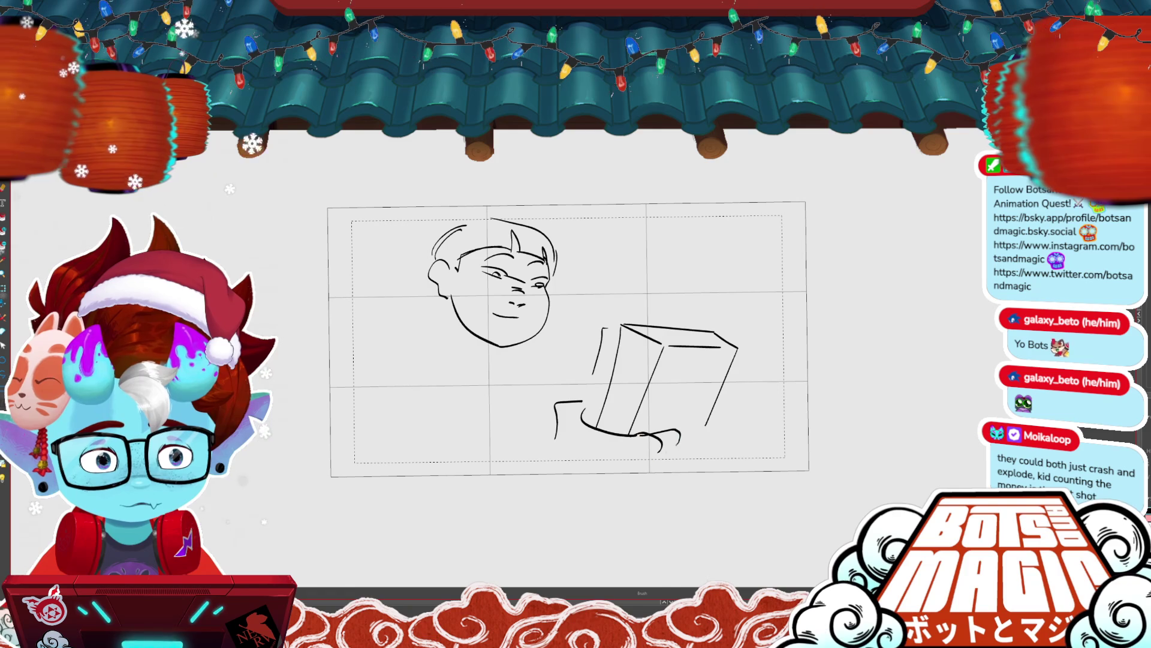
{"action": "left_click_drag", "start_coordinate": [628, 330], "coordinate": [618, 374]}
{"action": "mouse_move", "coordinate": [645, 434]}
{"action": "left_mouse_down"}
{"action": "mouse_move", "coordinate": [636, 457]}
{"action": "mouse_move", "coordinate": [656, 480]}
{"action": "left_mouse_up"}
{"action": "mouse_move", "coordinate": [623, 333]}
{"action": "left_mouse_down"}
{"action": "mouse_move", "coordinate": [605, 423]}
{"action": "mouse_move", "coordinate": [617, 429]}
{"action": "left_mouse_up"}
{"action": "left_click_drag", "start_coordinate": [646, 348], "coordinate": [629, 432]}
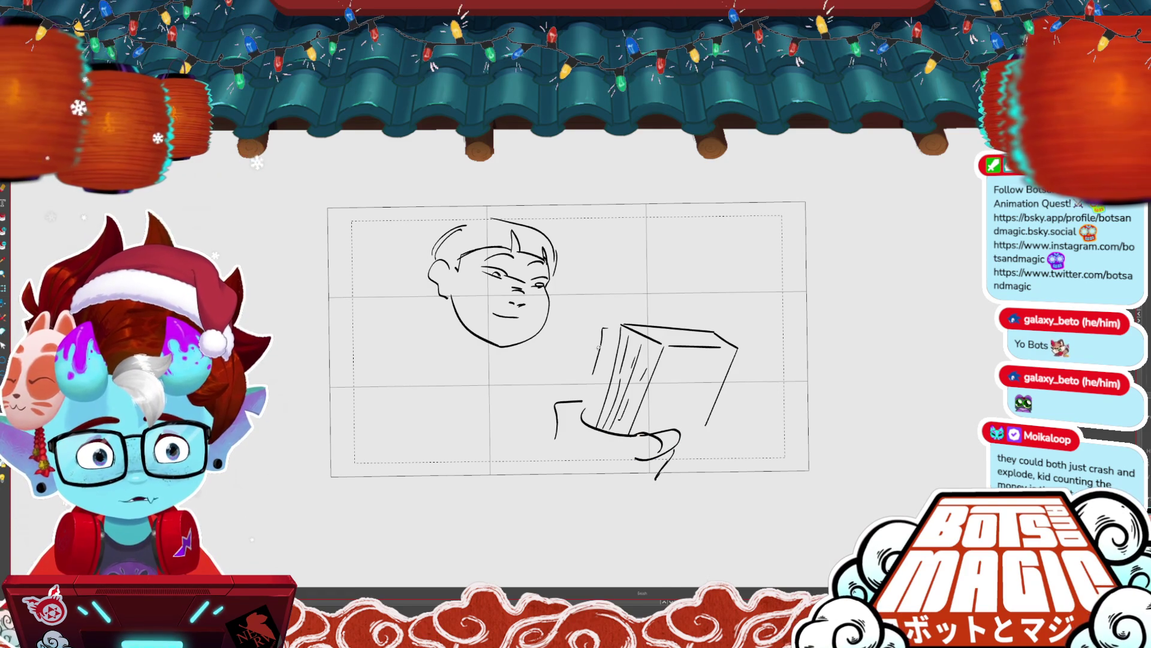
{"action": "left_click_drag", "start_coordinate": [608, 322], "coordinate": [611, 334]}
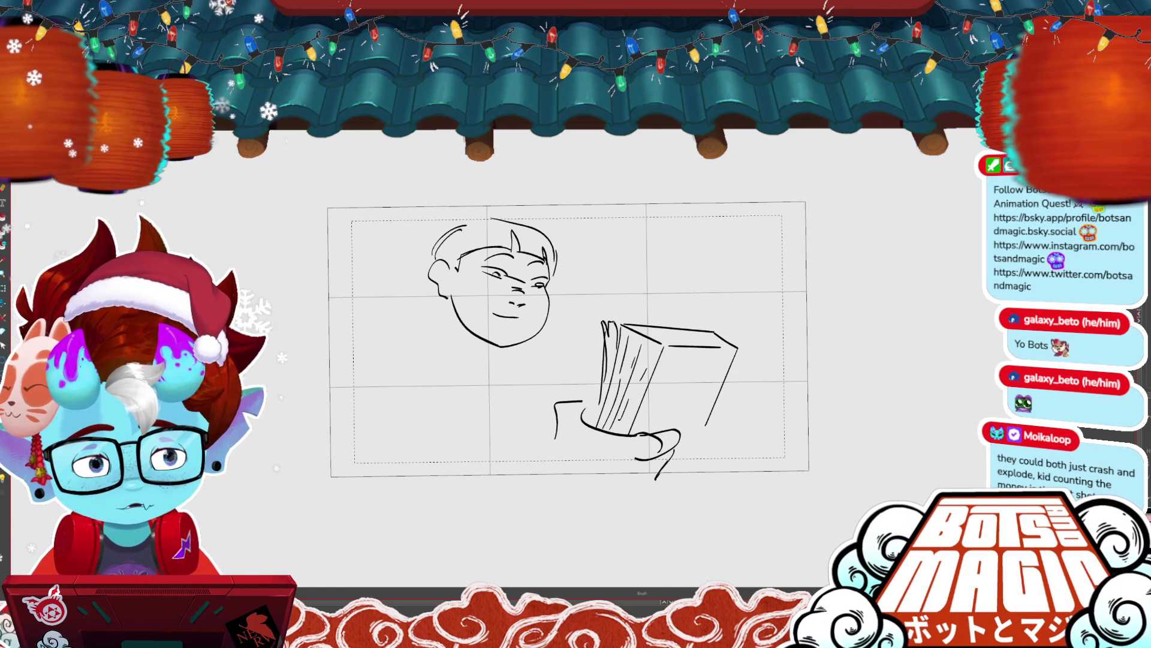
{"action": "mouse_move", "coordinate": [637, 267]}
{"action": "left_mouse_down"}
{"action": "mouse_move", "coordinate": [622, 286]}
{"action": "mouse_move", "coordinate": [655, 304]}
{"action": "mouse_move", "coordinate": [633, 313]}
{"action": "mouse_move", "coordinate": [654, 306]}
{"action": "mouse_move", "coordinate": [648, 318]}
{"action": "left_mouse_up"}
- Delete the stray loop above the box and draw the hand arching over its top
{"action": "key", "text": "alt+s"}
{"action": "left_click", "coordinate": [652, 303]}
{"action": "key", "text": "Delete"}
{"action": "key", "text": "b"}
{"action": "left_click_drag", "start_coordinate": [657, 292], "coordinate": [684, 311]}
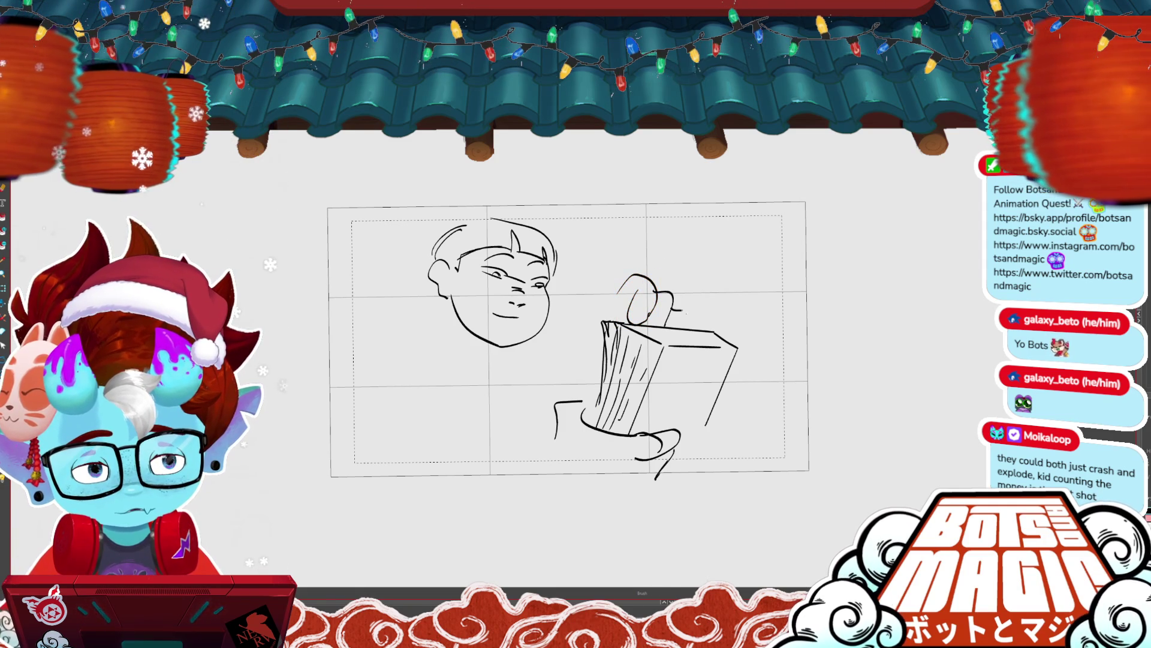
- Sketch the shoulder, hoodie drawstrings, torso sides and the arm reaching toward the box
{"action": "left_click_drag", "start_coordinate": [454, 333], "coordinate": [480, 367]}
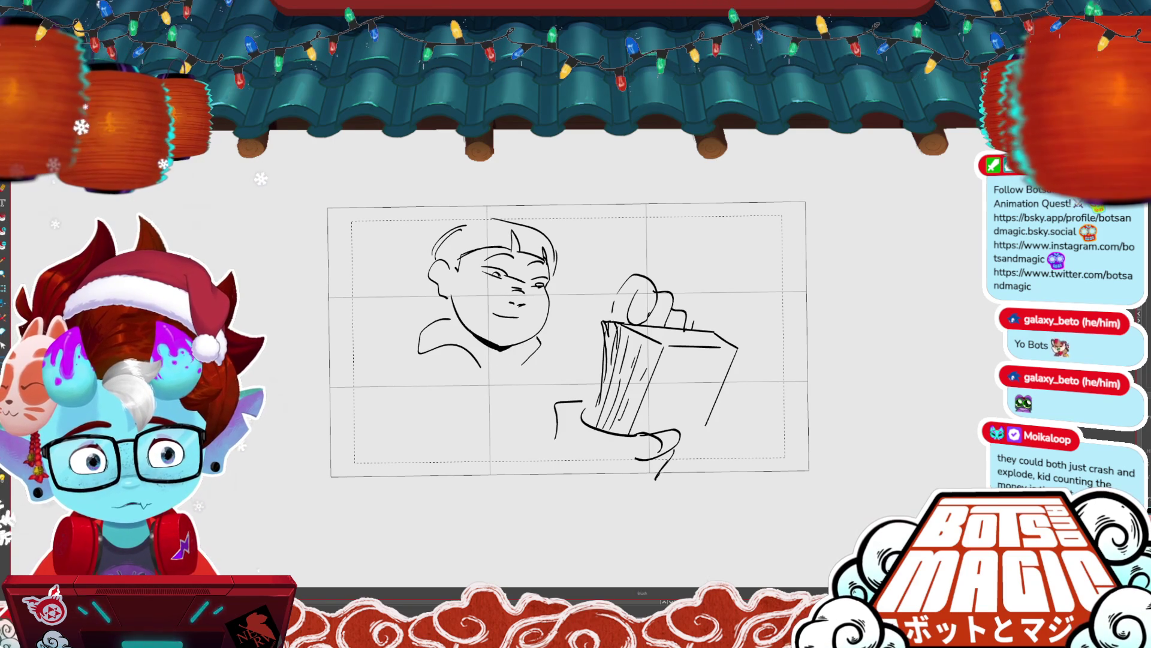
{"action": "mouse_move", "coordinate": [493, 373]}
{"action": "left_mouse_down"}
{"action": "mouse_move", "coordinate": [493, 405]}
{"action": "mouse_move", "coordinate": [515, 393]}
{"action": "left_mouse_up"}
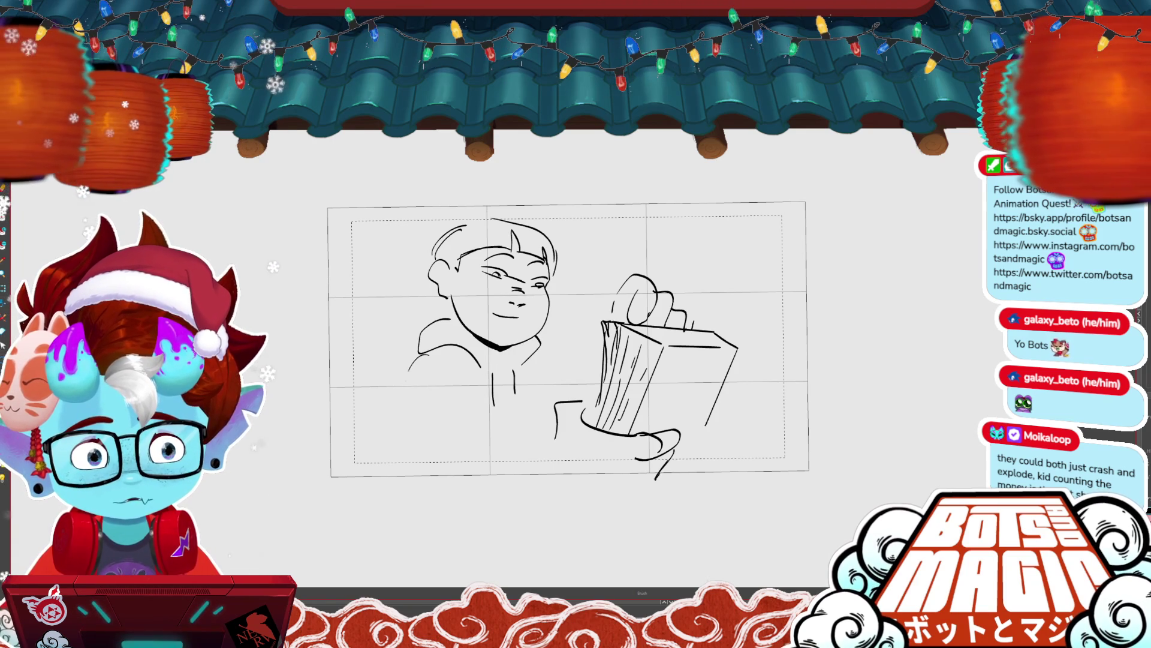
{"action": "mouse_move", "coordinate": [414, 372]}
{"action": "left_mouse_down"}
{"action": "mouse_move", "coordinate": [365, 465]}
{"action": "mouse_move", "coordinate": [438, 445]}
{"action": "mouse_move", "coordinate": [491, 470]}
{"action": "left_mouse_up"}
{"action": "key", "text": "alt+s"}
{"action": "mouse_move", "coordinate": [509, 510]}
{"action": "left_mouse_down"}
{"action": "mouse_move", "coordinate": [396, 509]}
{"action": "mouse_move", "coordinate": [383, 359]}
{"action": "left_mouse_up"}
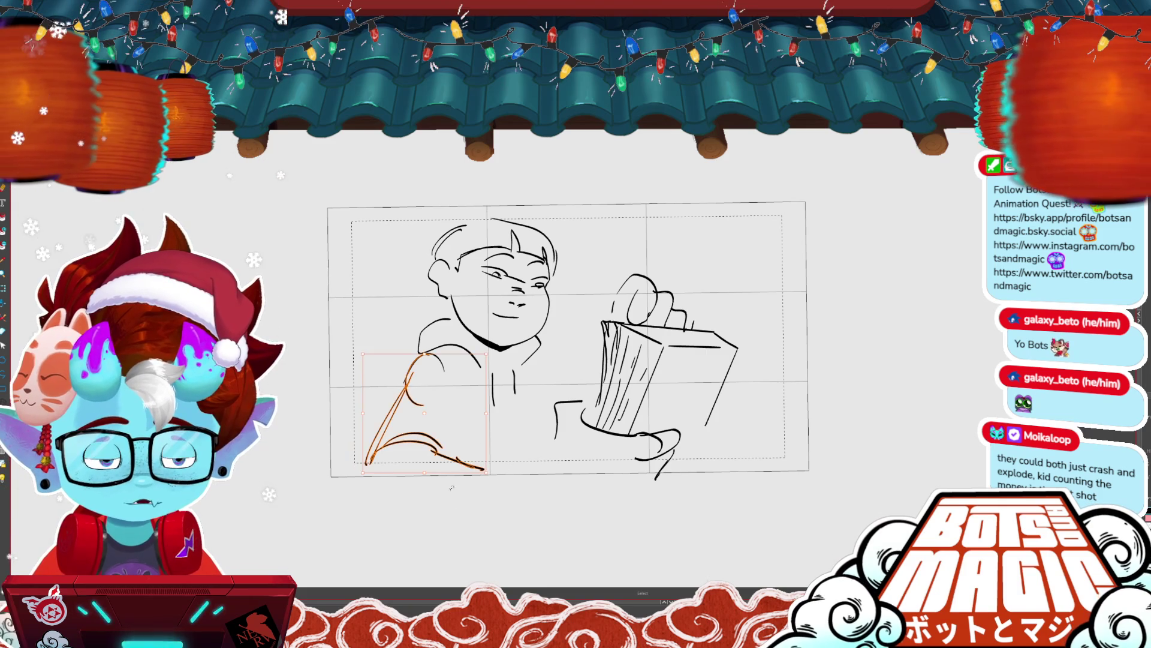
{"action": "key", "text": "Escape"}
{"action": "key", "text": "alt+b"}
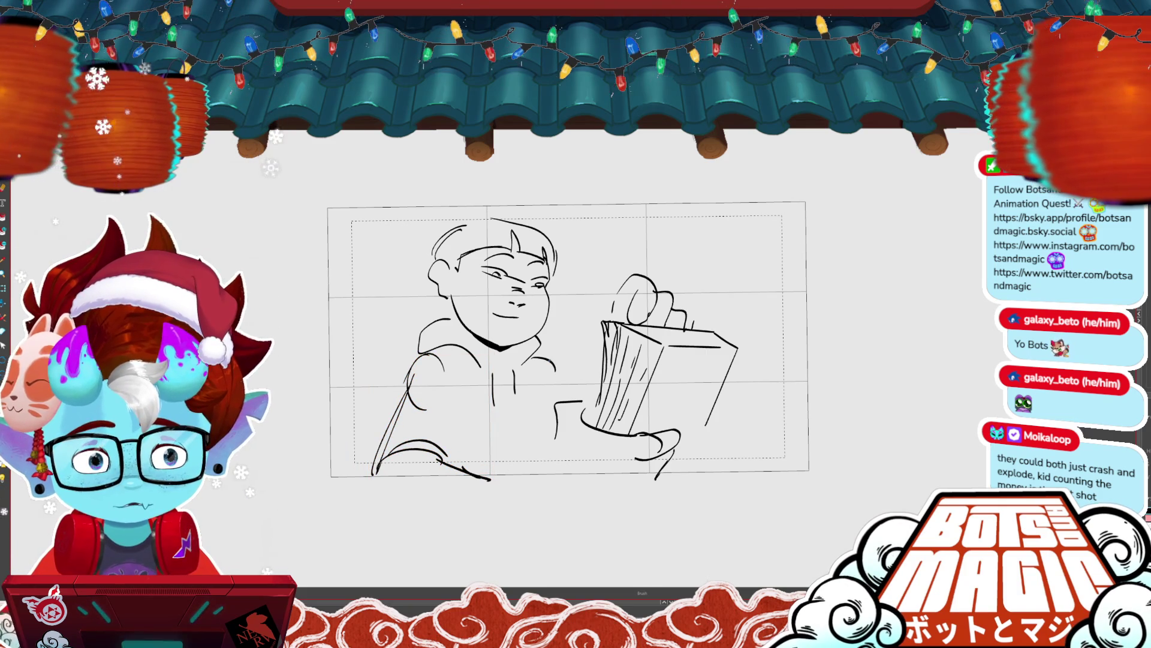
{"action": "mouse_move", "coordinate": [492, 406]}
{"action": "left_mouse_down"}
{"action": "mouse_move", "coordinate": [523, 399]}
{"action": "mouse_move", "coordinate": [448, 456]}
{"action": "left_mouse_up"}
{"action": "left_click_drag", "start_coordinate": [537, 404], "coordinate": [545, 459]}
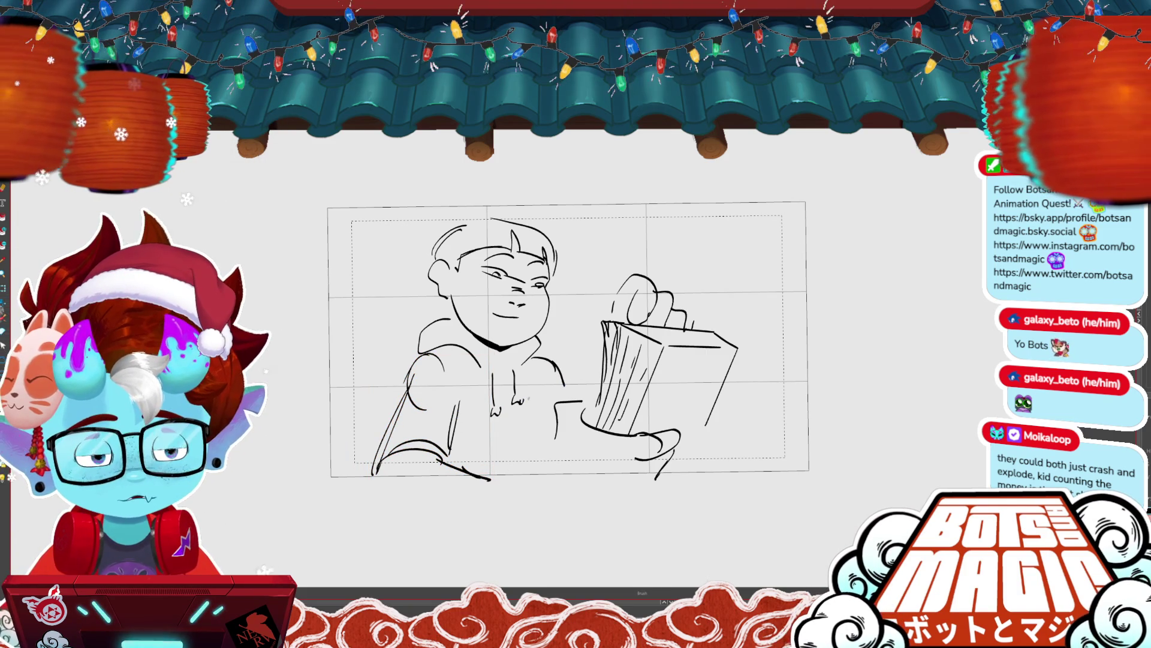
{"action": "key", "text": "ctrl+z"}
{"action": "left_click_drag", "start_coordinate": [598, 389], "coordinate": [568, 451]}
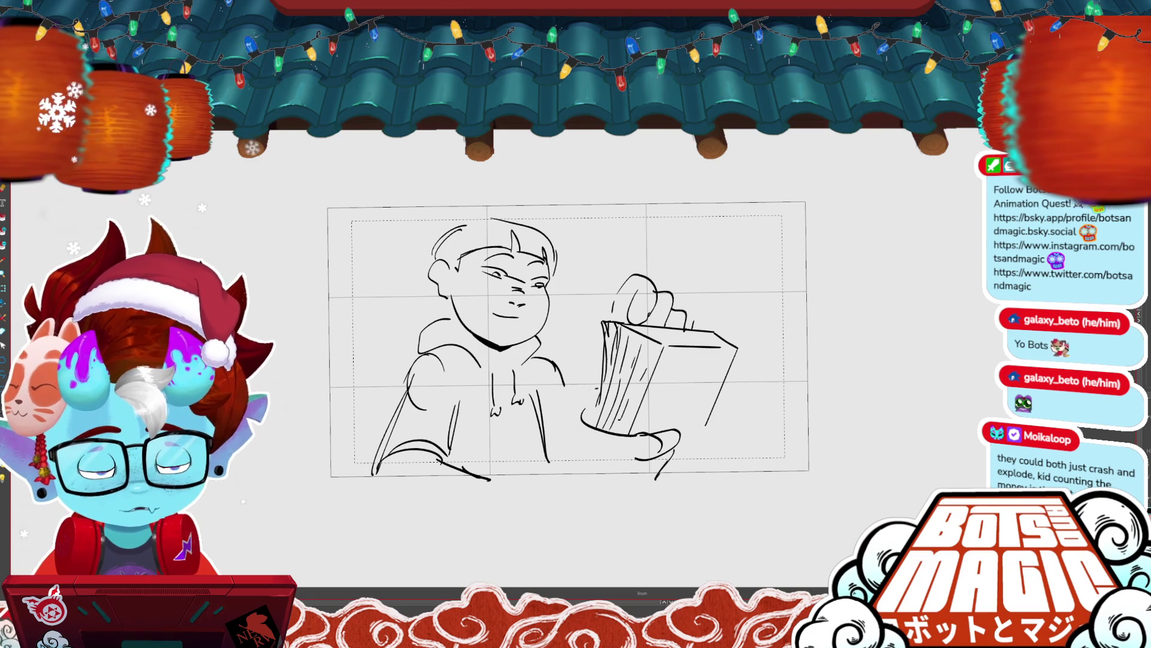
{"action": "mouse_move", "coordinate": [509, 473]}
{"action": "left_mouse_down"}
{"action": "mouse_move", "coordinate": [549, 461]}
{"action": "mouse_move", "coordinate": [592, 472]}
{"action": "left_mouse_up"}
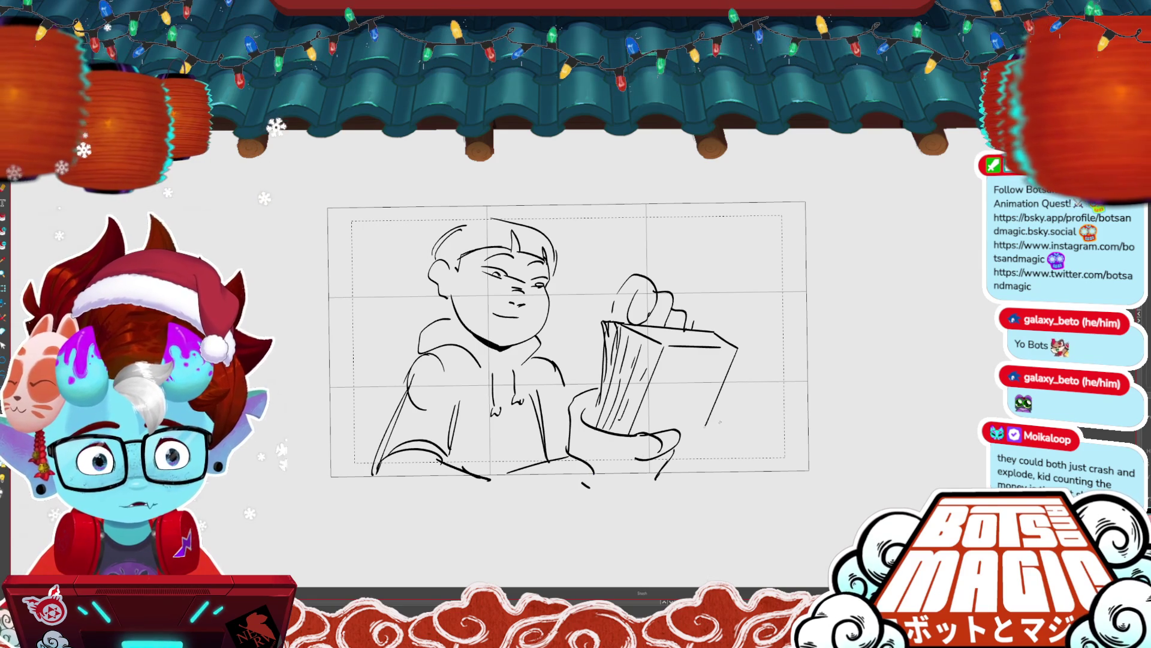
- Recenter the view and enlarge the whole boy sketch slightly, nudging it right
{"action": "mouse_move", "coordinate": [727, 512]}
{"action": "left_mouse_down"}
{"action": "mouse_move", "coordinate": [737, 479]}
{"action": "mouse_move", "coordinate": [764, 463]}
{"action": "mouse_move", "coordinate": [724, 433]}
{"action": "left_mouse_up"}
{"action": "key", "text": "ctrl+t"}
{"action": "key", "text": "Left"}
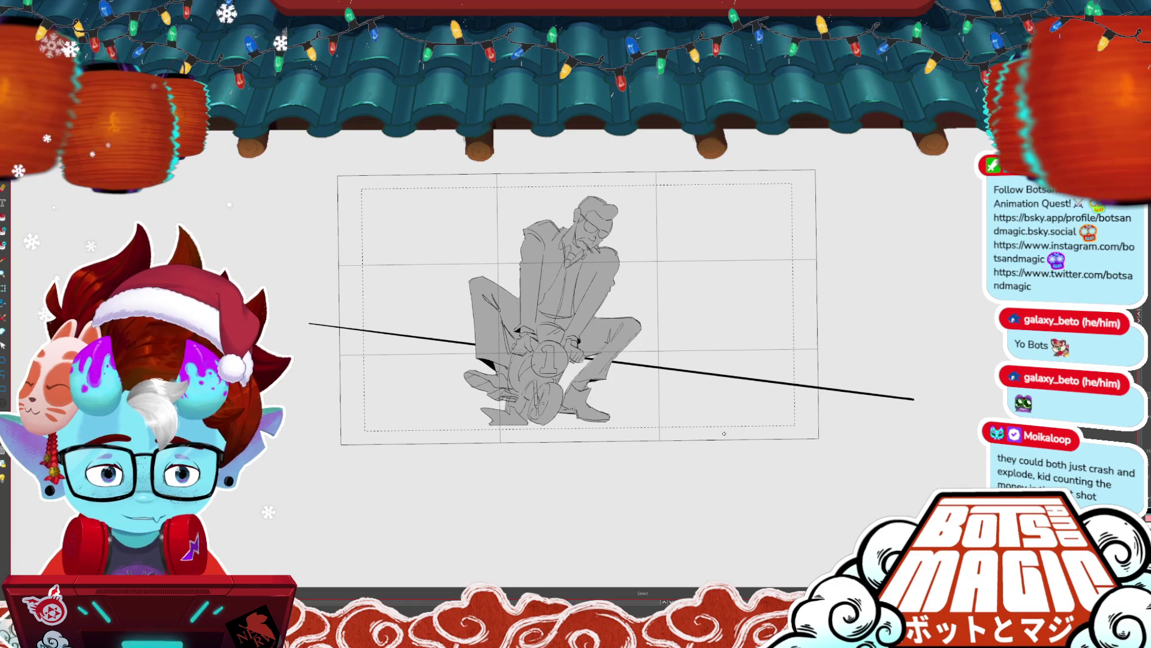
- Compare the neighbouring panels, including the wheel rider, then move to the next empty panel
{"action": "key", "text": "Right"}
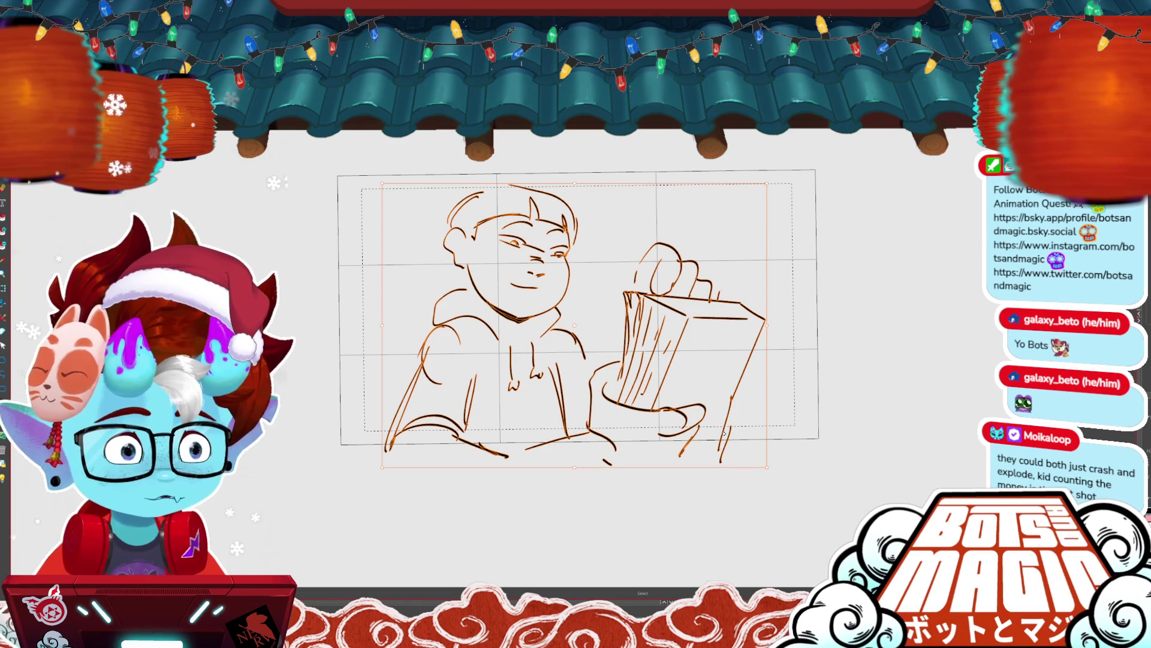
{"action": "key", "text": "Left"}
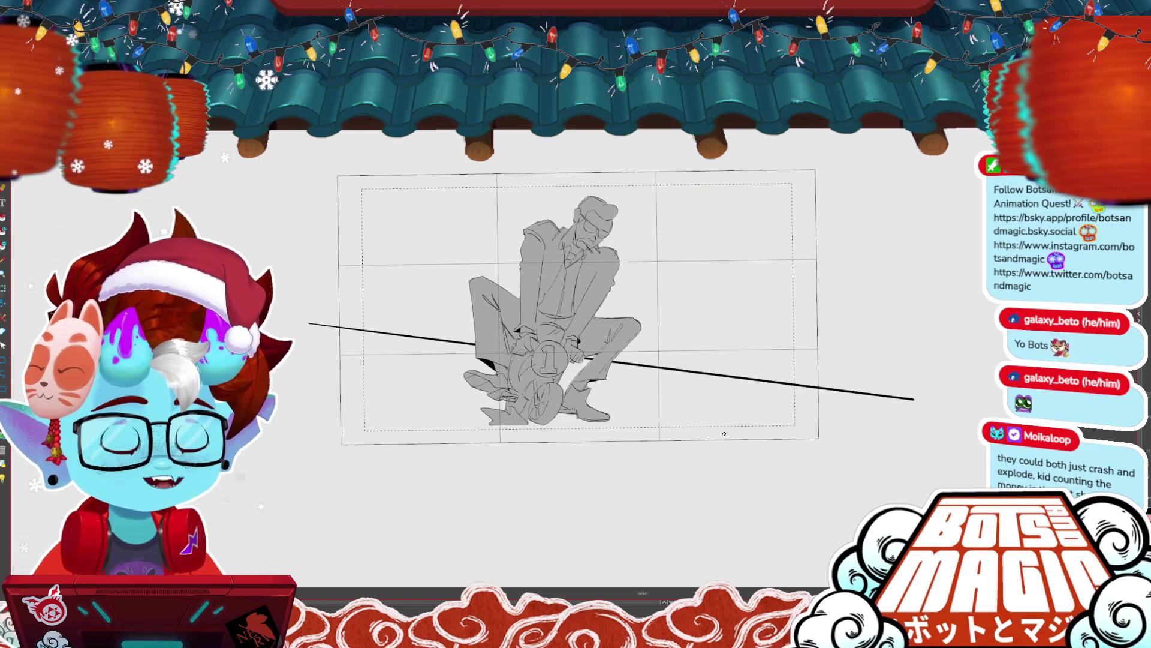
{"action": "key", "text": "Left"}
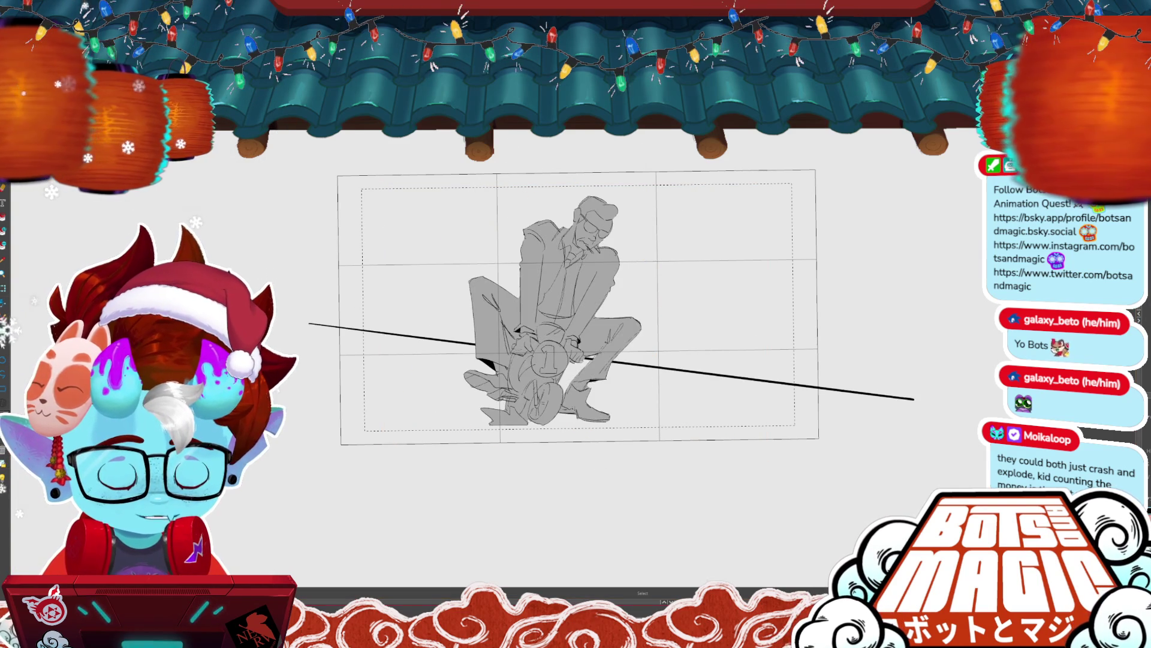
{"action": "key", "text": "Right"}
{"action": "key", "text": "Right"}
{"action": "key", "text": "ctrl+minus"}
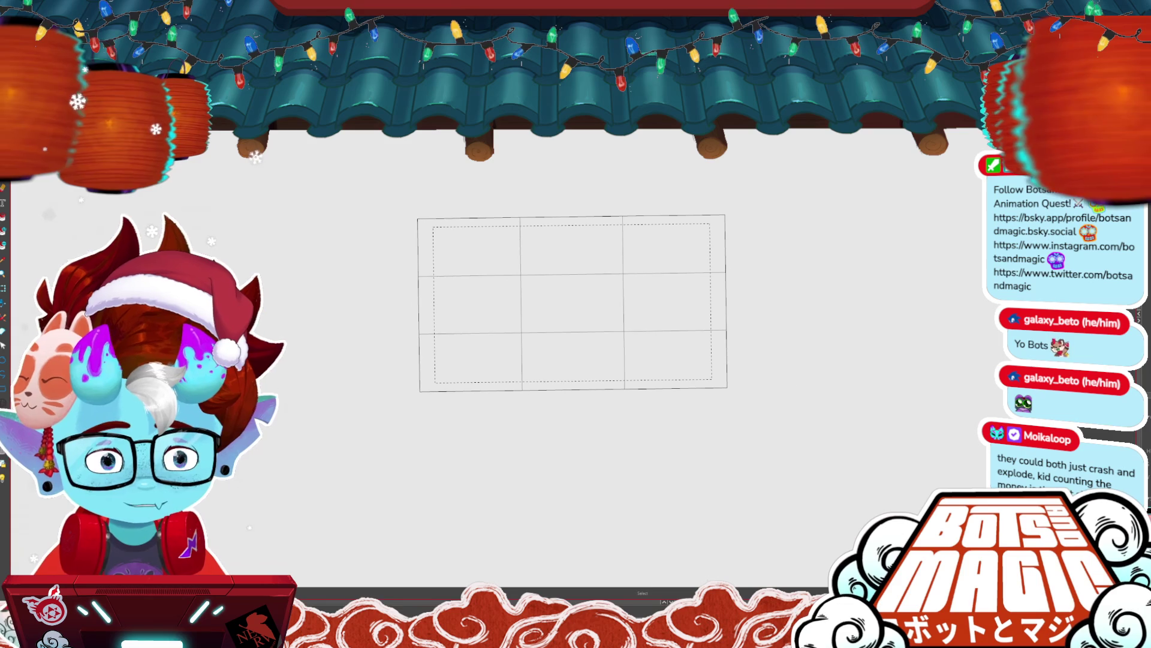
- Rough in the hooded figure's head oval, laptop, hands, shoulders and the hood's right edge
{"action": "mouse_move", "coordinate": [575, 239]}
{"action": "left_mouse_down"}
{"action": "mouse_move", "coordinate": [557, 267]}
{"action": "mouse_move", "coordinate": [567, 299]}
{"action": "mouse_move", "coordinate": [574, 282]}
{"action": "mouse_move", "coordinate": [558, 309]}
{"action": "mouse_move", "coordinate": [609, 339]}
{"action": "mouse_move", "coordinate": [614, 358]}
{"action": "left_mouse_up"}
{"action": "left_click_drag", "start_coordinate": [538, 342], "coordinate": [543, 393]}
{"action": "left_click_drag", "start_coordinate": [616, 353], "coordinate": [602, 394]}
{"action": "mouse_move", "coordinate": [539, 361]}
{"action": "left_mouse_down"}
{"action": "mouse_move", "coordinate": [506, 387]}
{"action": "mouse_move", "coordinate": [553, 391]}
{"action": "left_mouse_up"}
{"action": "left_click_drag", "start_coordinate": [547, 300], "coordinate": [503, 366]}
{"action": "left_click_drag", "start_coordinate": [605, 294], "coordinate": [632, 296]}
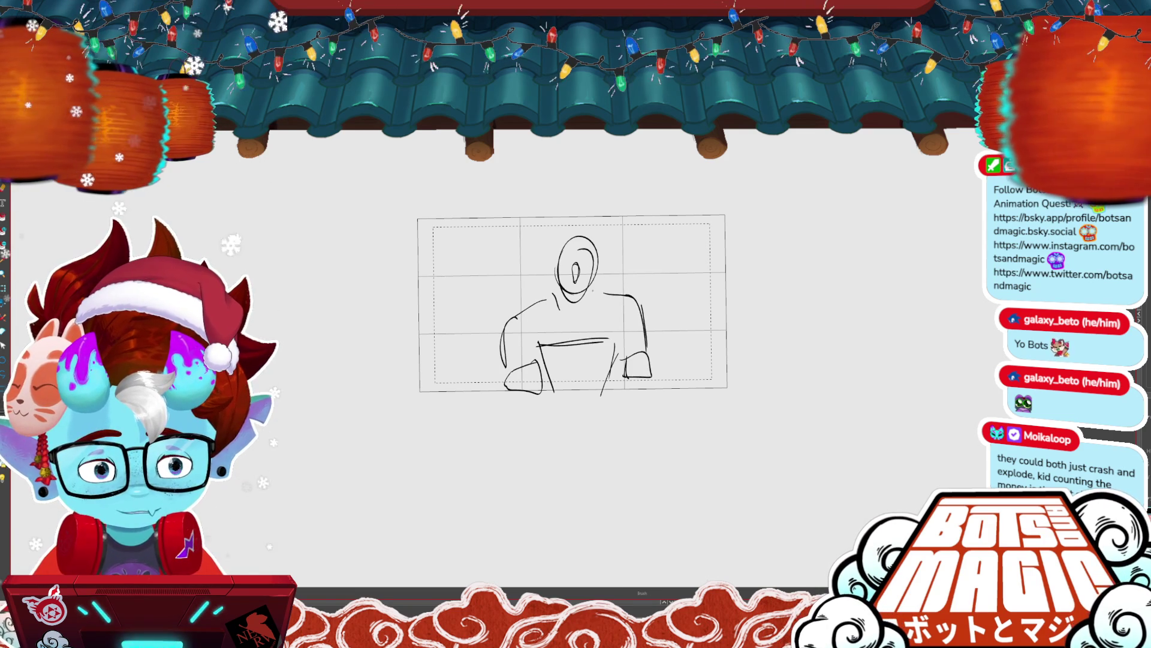
{"action": "left_click_drag", "start_coordinate": [596, 294], "coordinate": [583, 322]}
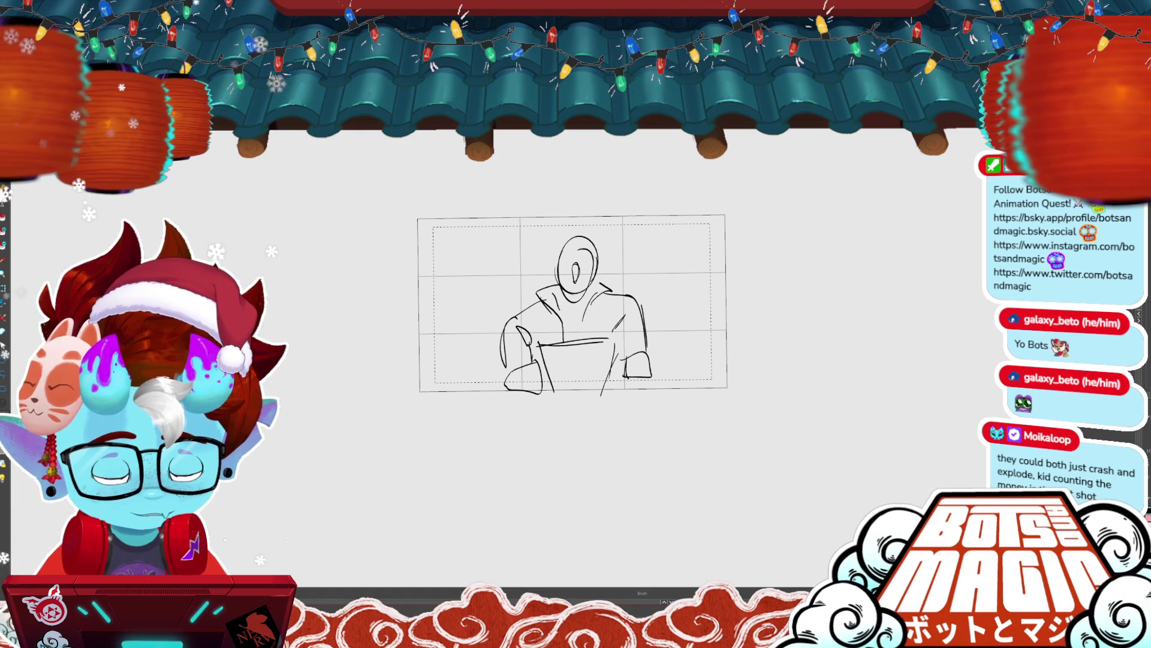
- Delete the head and neck strokes, then select all and enlarge the sketch toward the bottom-left
{"action": "key", "text": "alt+s"}
{"action": "key", "text": "Delete"}
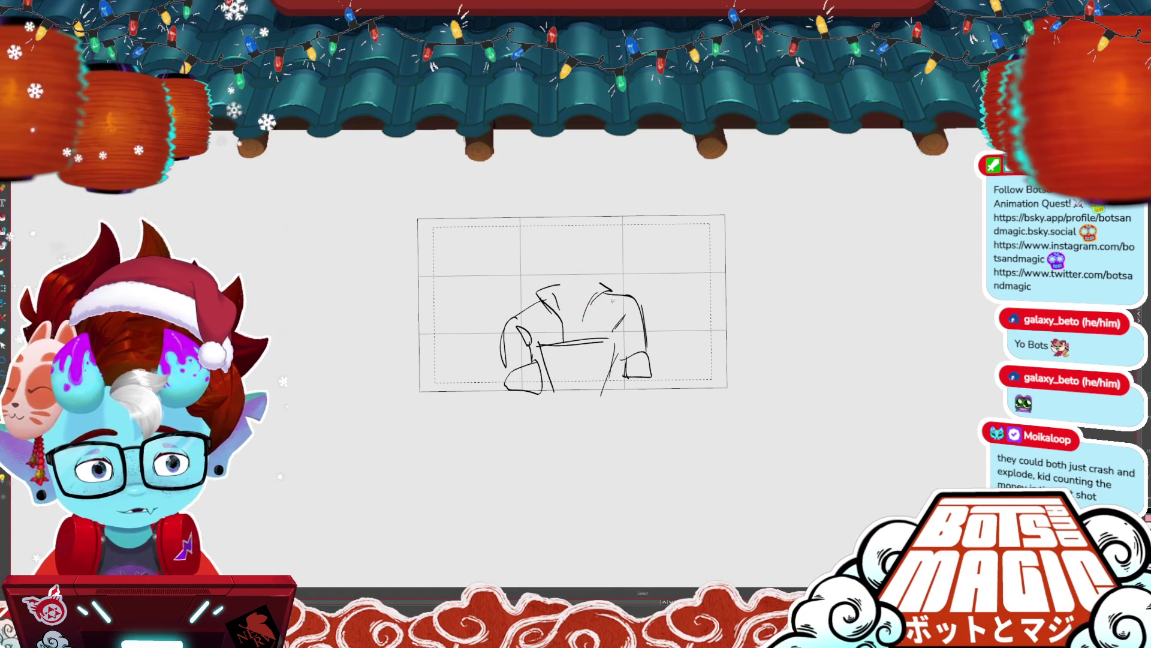
{"action": "left_click", "coordinate": [529, 310]}
{"action": "left_click", "coordinate": [586, 294]}
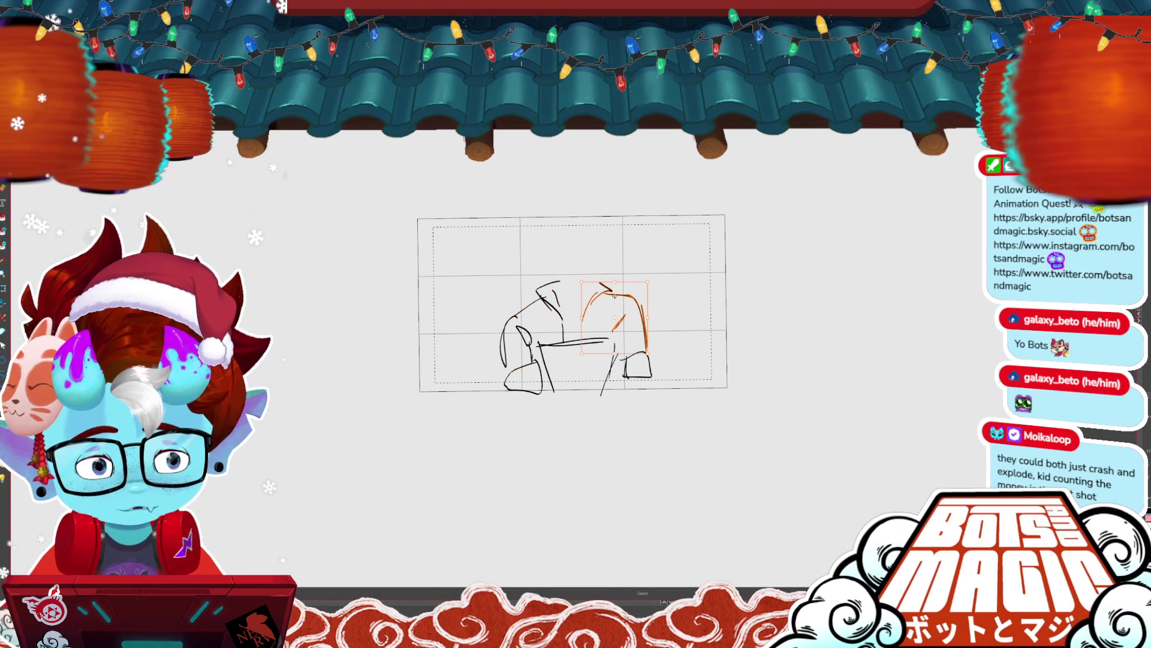
{"action": "key", "text": "ctrl+a"}
{"action": "left_click_drag", "start_coordinate": [503, 387], "coordinate": [463, 412]}
{"action": "left_click", "coordinate": [688, 292]}
- Draw the hood collar around the neck, a neck line and a stroke beside the head
{"action": "key", "text": "b"}
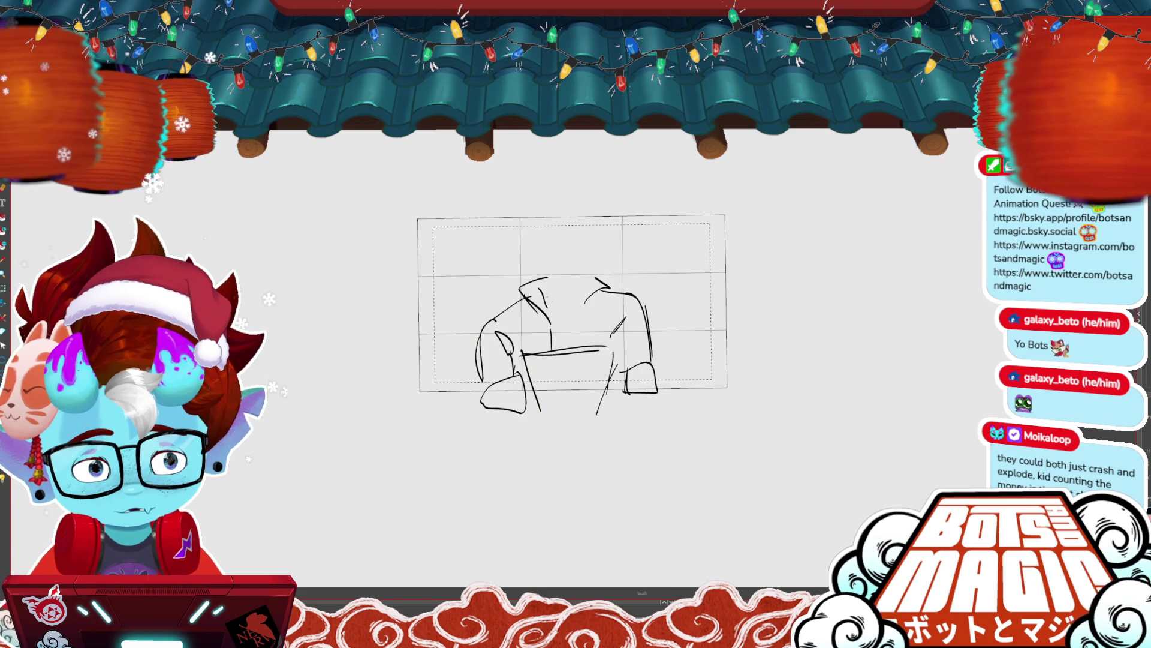
{"action": "left_click_drag", "start_coordinate": [538, 259], "coordinate": [562, 308]}
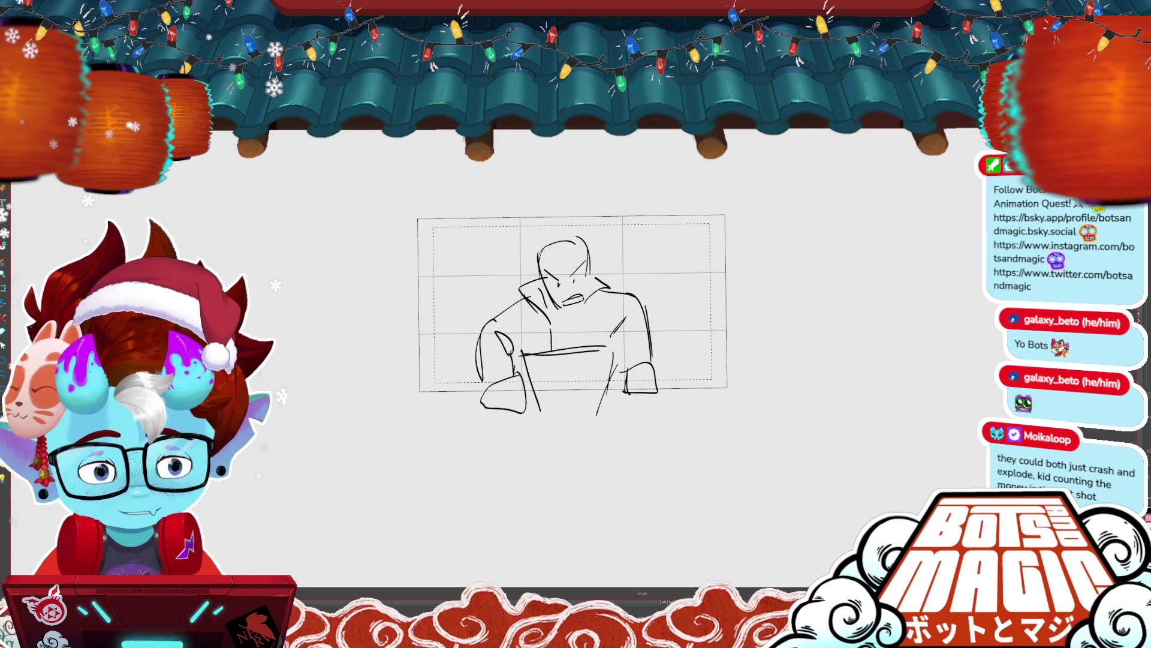
{"action": "mouse_move", "coordinate": [593, 267]}
{"action": "left_mouse_down"}
{"action": "mouse_move", "coordinate": [586, 307]}
{"action": "mouse_move", "coordinate": [543, 324]}
{"action": "left_mouse_up"}
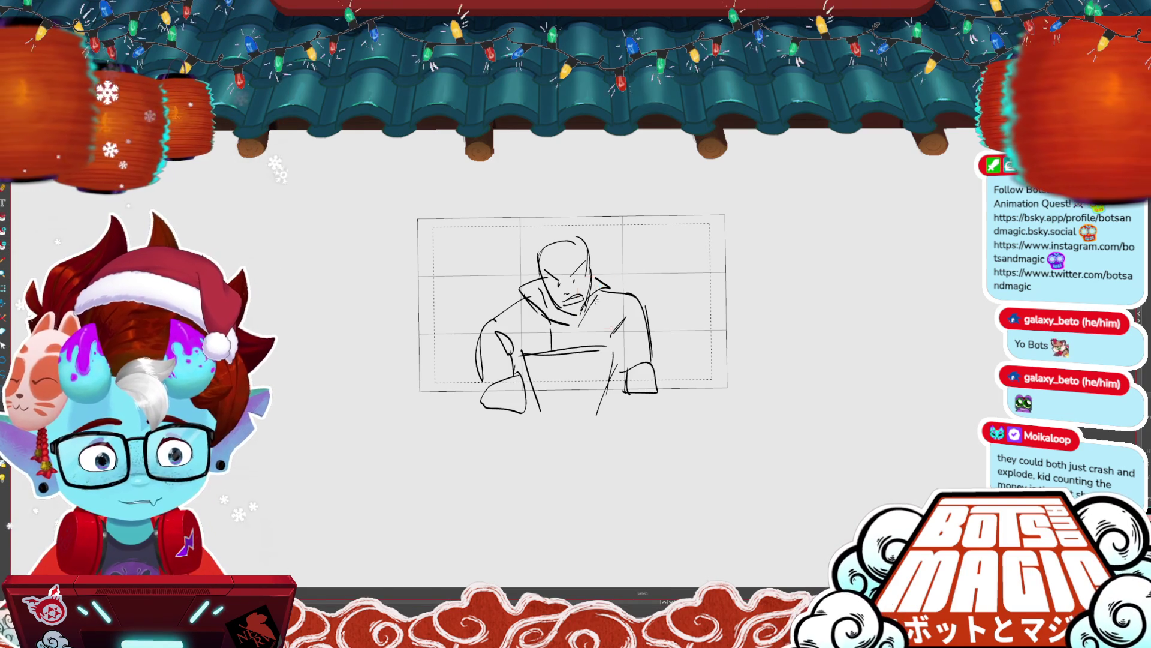
{"action": "left_click_drag", "start_coordinate": [591, 274], "coordinate": [610, 283]}
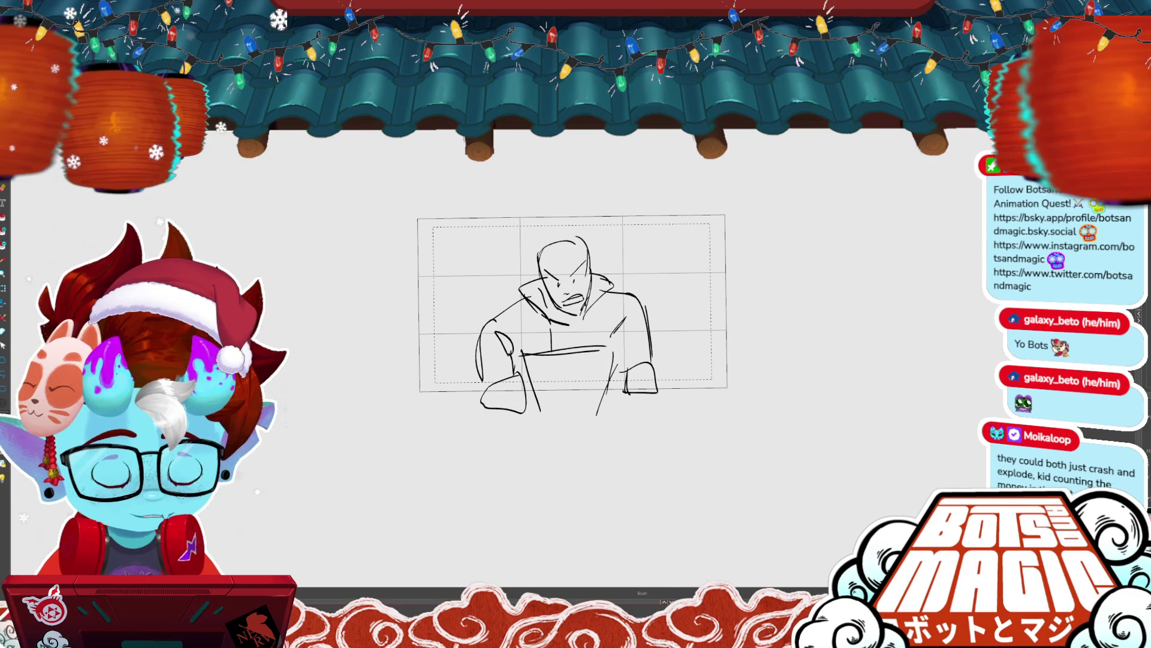
{"action": "key", "text": "Right"}
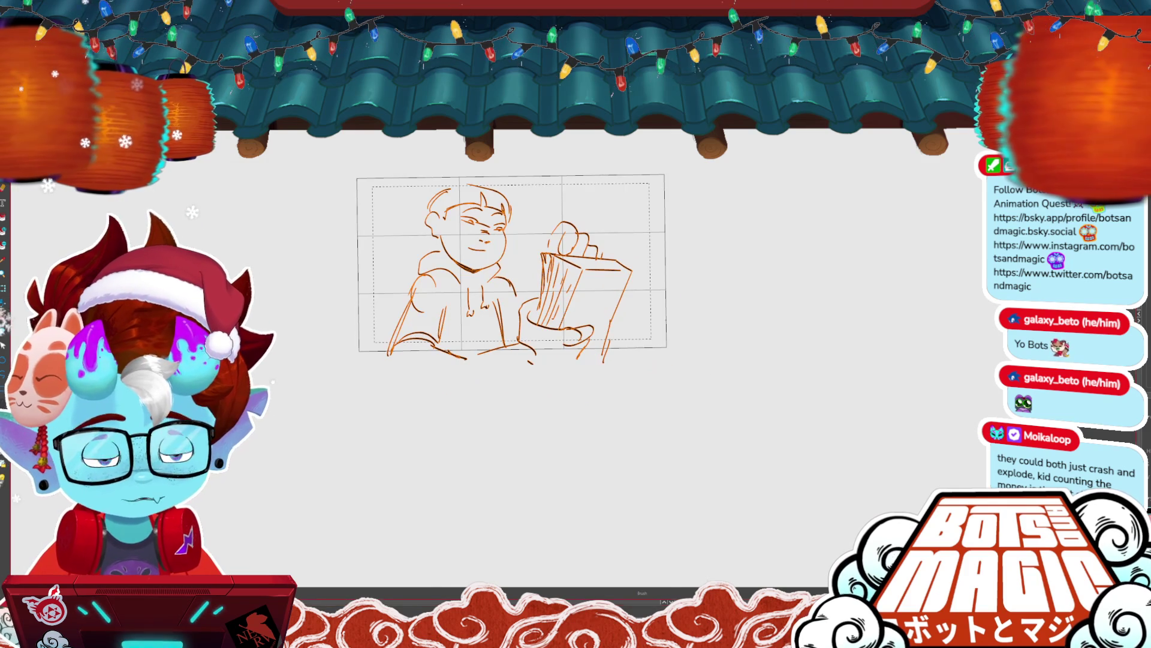
- Deselect the boy sketch and draw a small circle with a line through it on the money box
{"action": "key", "text": "ctrl+t"}
{"action": "key", "text": "Return"}
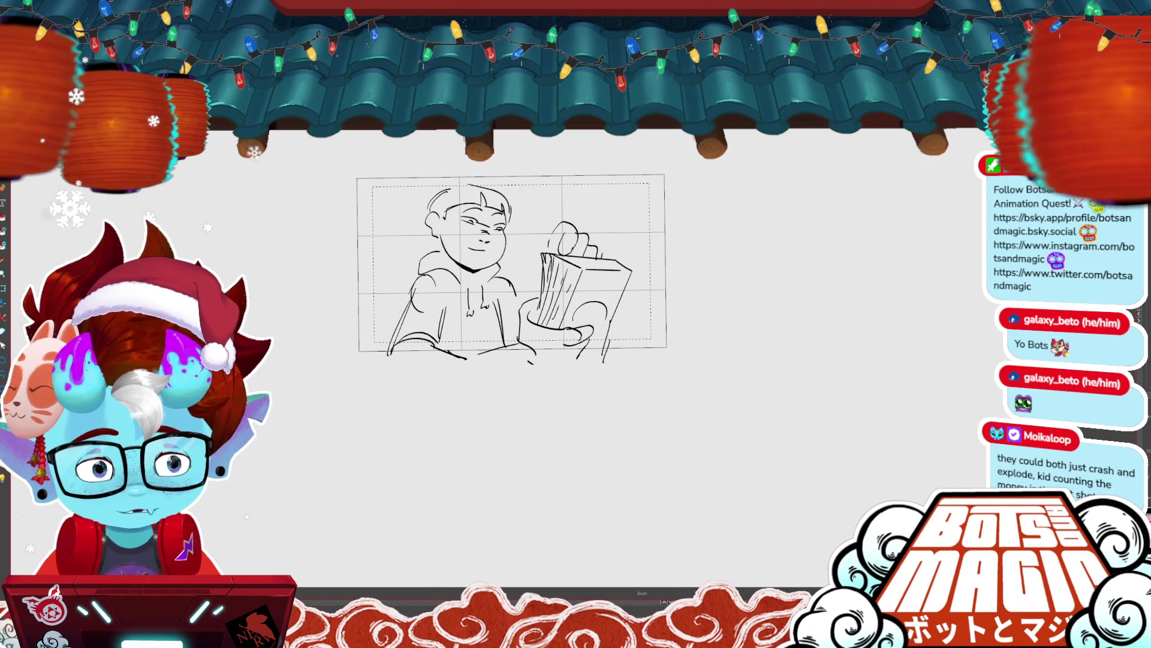
{"action": "mouse_move", "coordinate": [598, 307]}
{"action": "left_mouse_down"}
{"action": "mouse_move", "coordinate": [580, 324]}
{"action": "mouse_move", "coordinate": [604, 316]}
{"action": "left_mouse_up"}
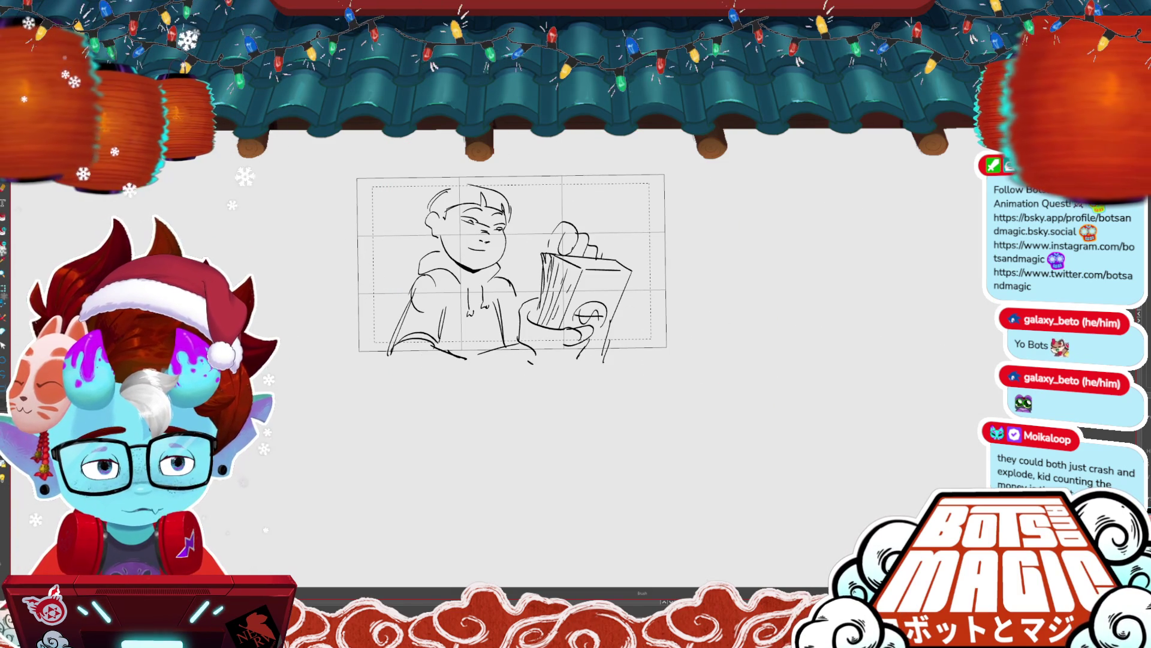
{"action": "scroll", "coordinate": [523, 248], "scroll_direction": "up", "scroll_amount": 2}
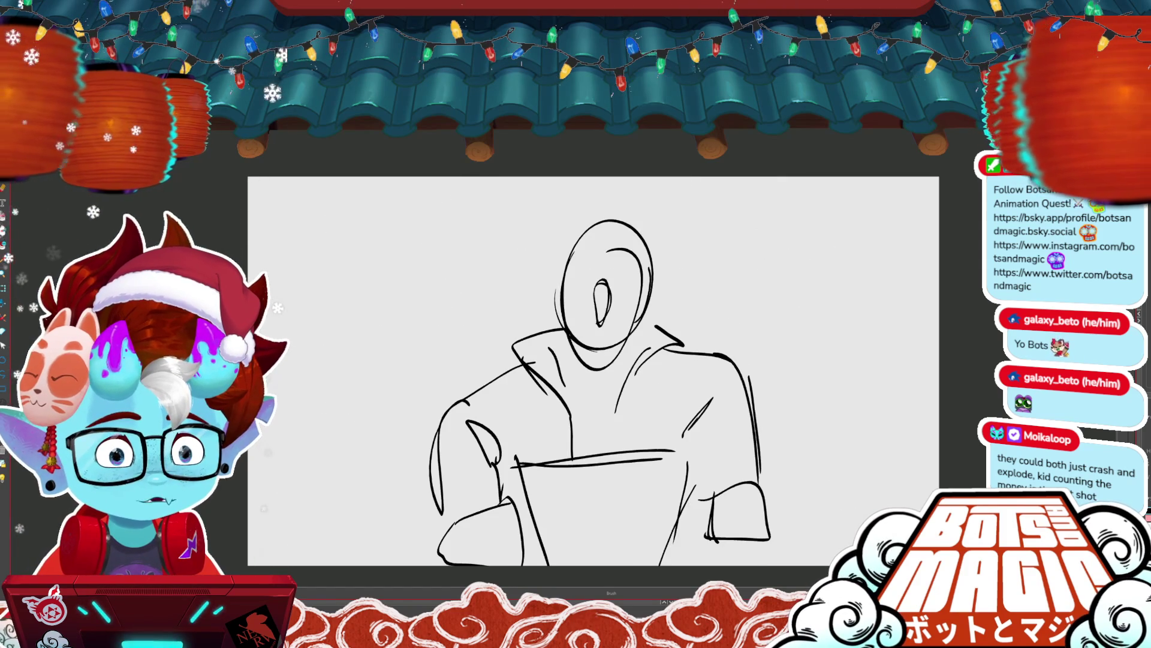
- Shift the hooded-figure sketch slightly right and down, and move the grey rider figure up
{"action": "key", "text": "ctrl+minus"}
{"action": "key", "text": "ctrl+a"}
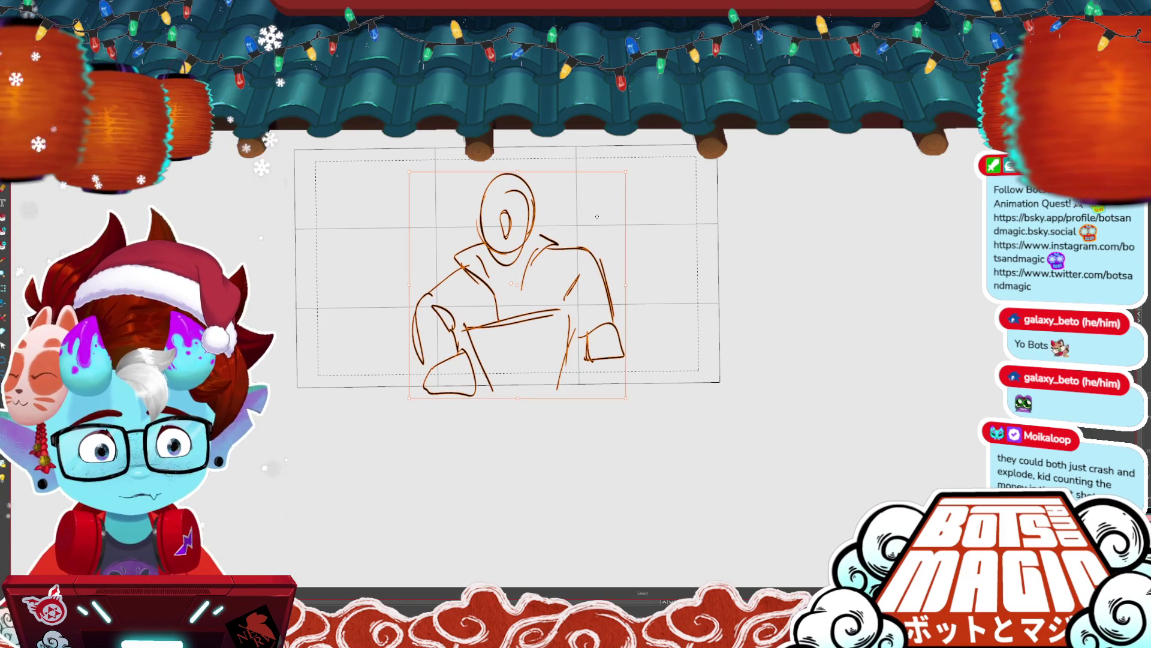
{"action": "left_click_drag", "start_coordinate": [597, 243], "coordinate": [656, 328]}
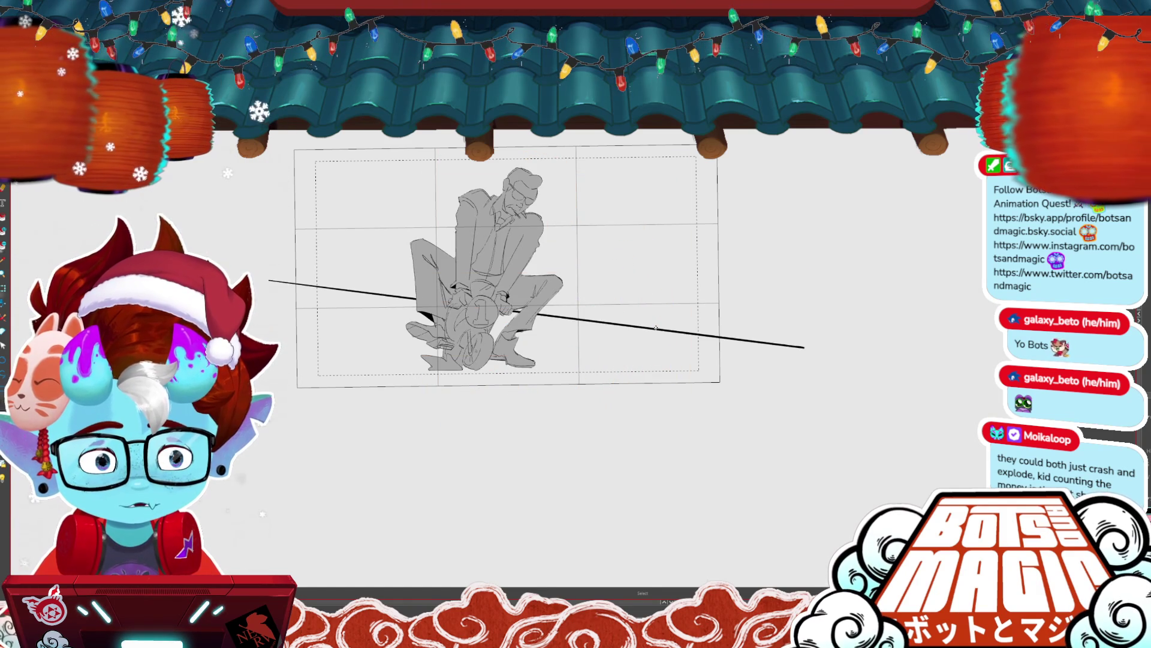
{"action": "left_click", "coordinate": [521, 269]}
{"action": "left_click_drag", "start_coordinate": [520, 268], "coordinate": [538, 250]}
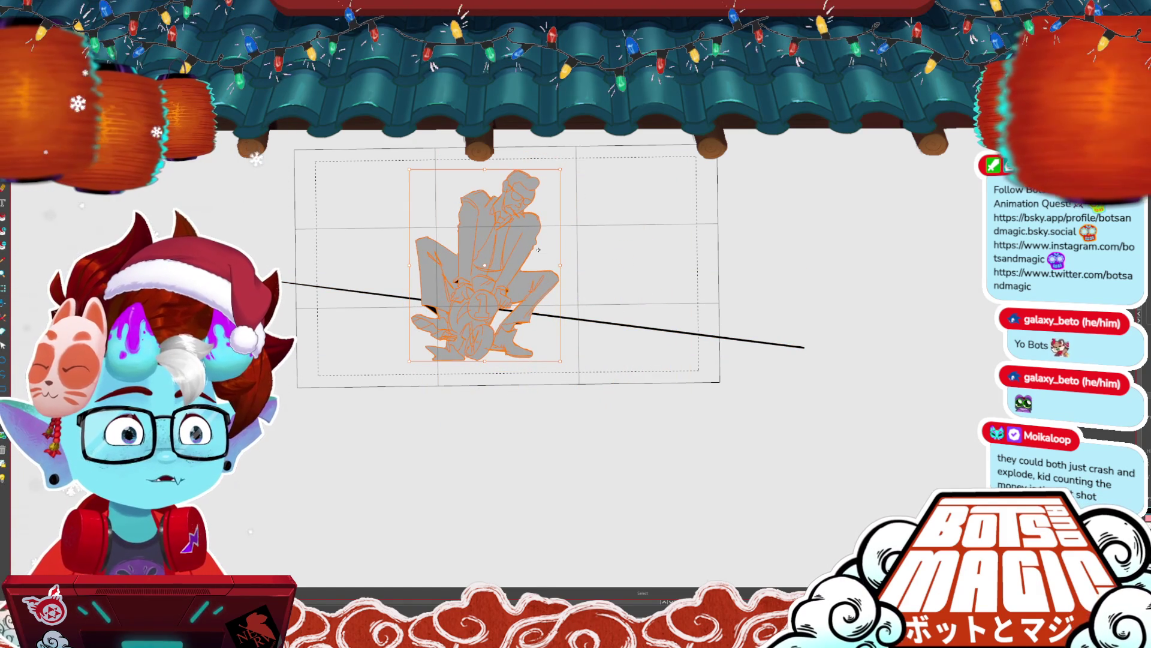
- On the hooded-figure panel, select all and scale the figure up to fill the panel
{"action": "key", "text": "Right"}
{"action": "key", "text": "Right"}
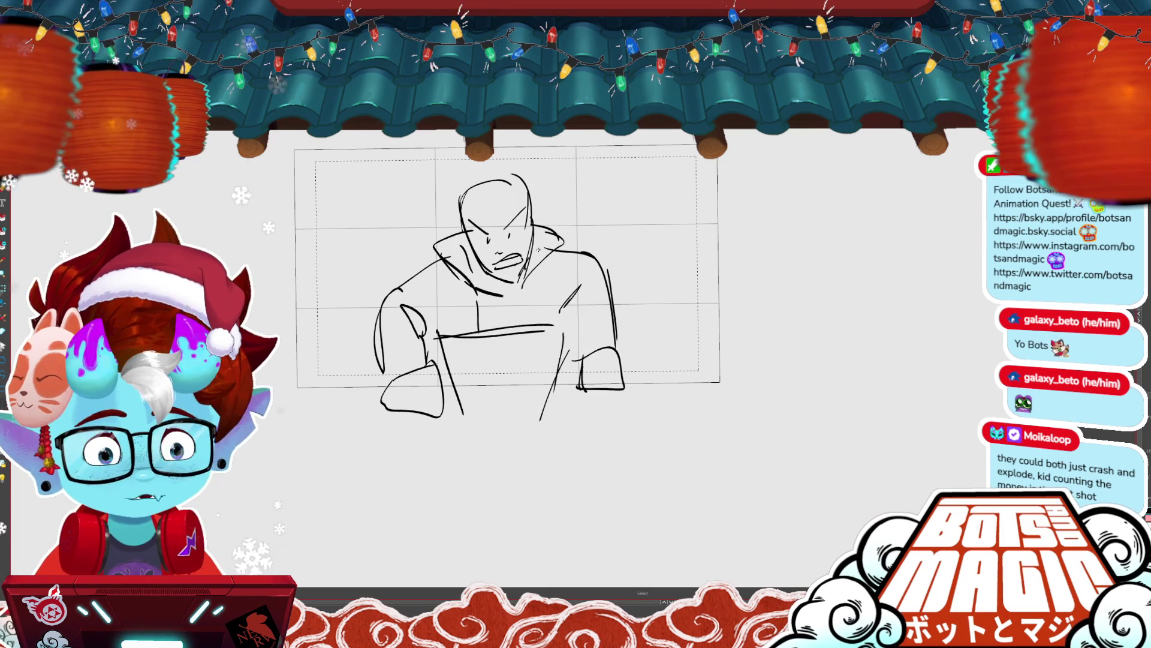
{"action": "key", "text": "ctrl+a"}
{"action": "mouse_move", "coordinate": [624, 174]}
{"action": "left_mouse_down"}
{"action": "mouse_move", "coordinate": [644, 292]}
{"action": "mouse_move", "coordinate": [682, 258]}
{"action": "left_mouse_up"}
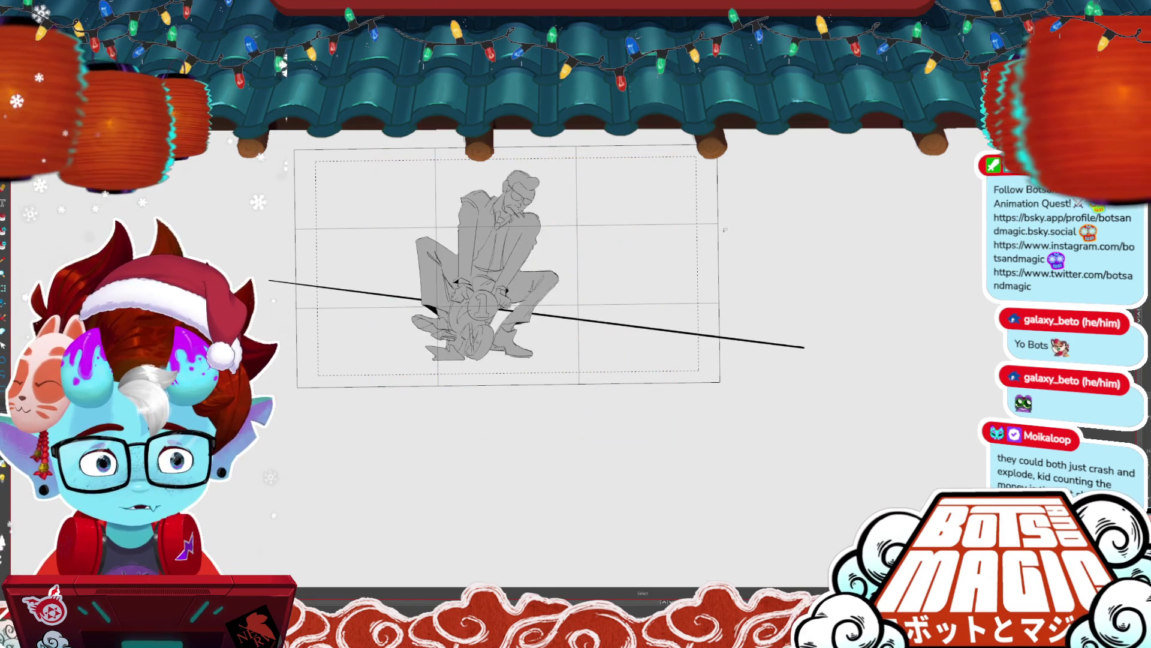
{"action": "left_click", "coordinate": [724, 229]}
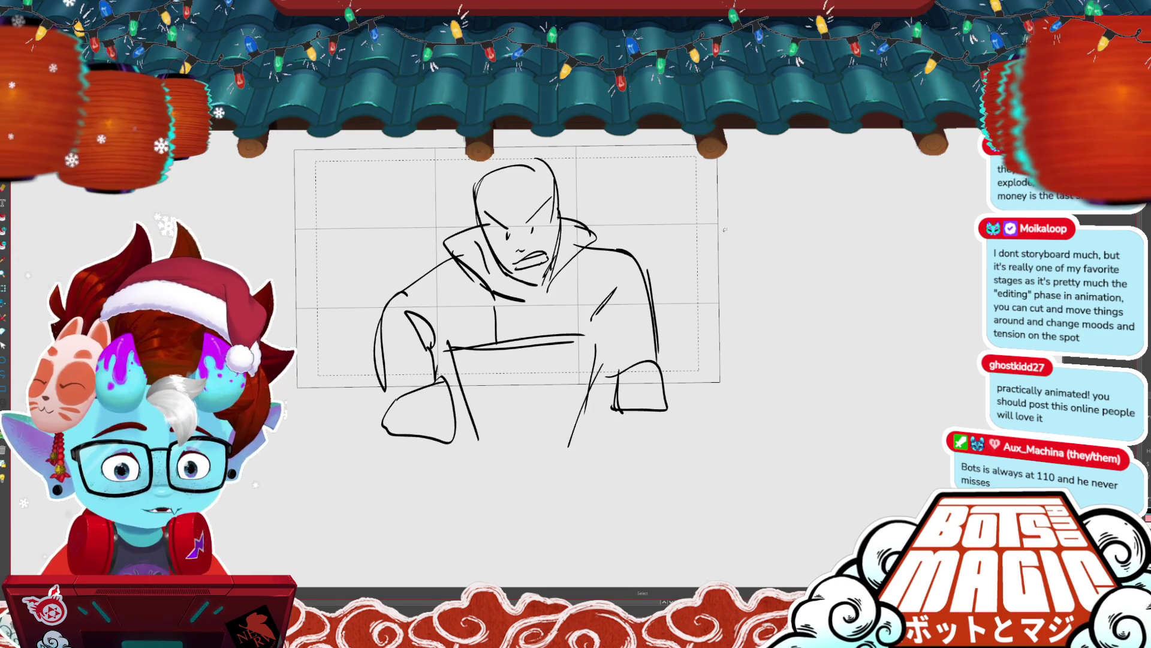
- Play back the panels, then select the whole boy sketch, shrink it and move it down-right
{"action": "key", "text": "space"}
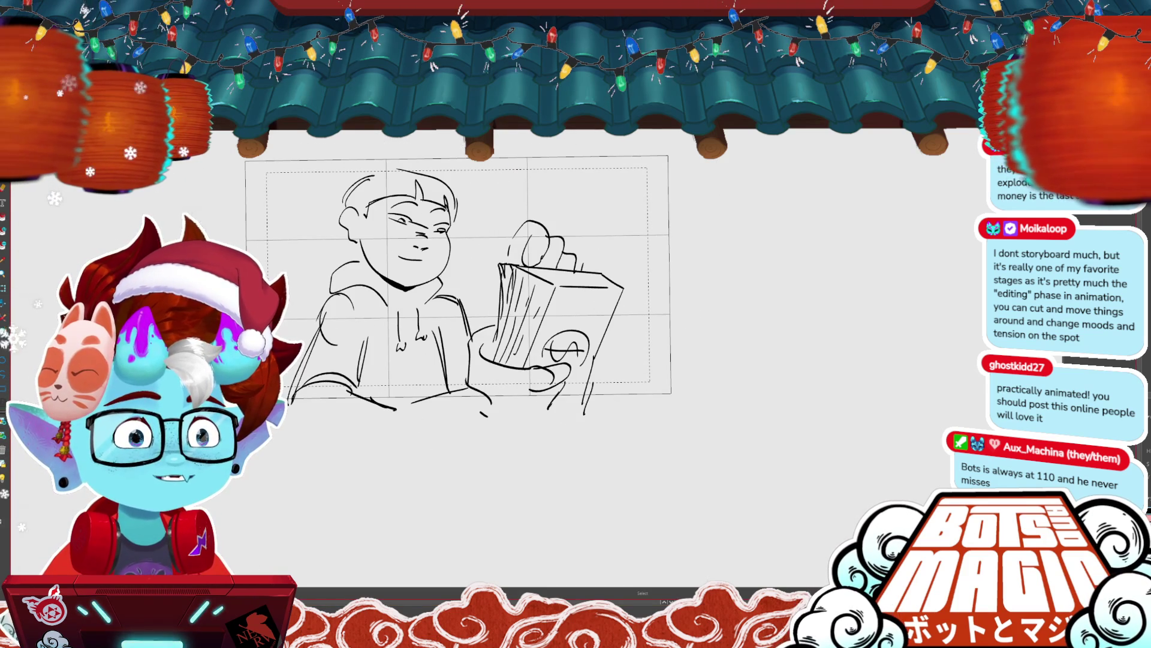
{"action": "key", "text": "ctrl+minus"}
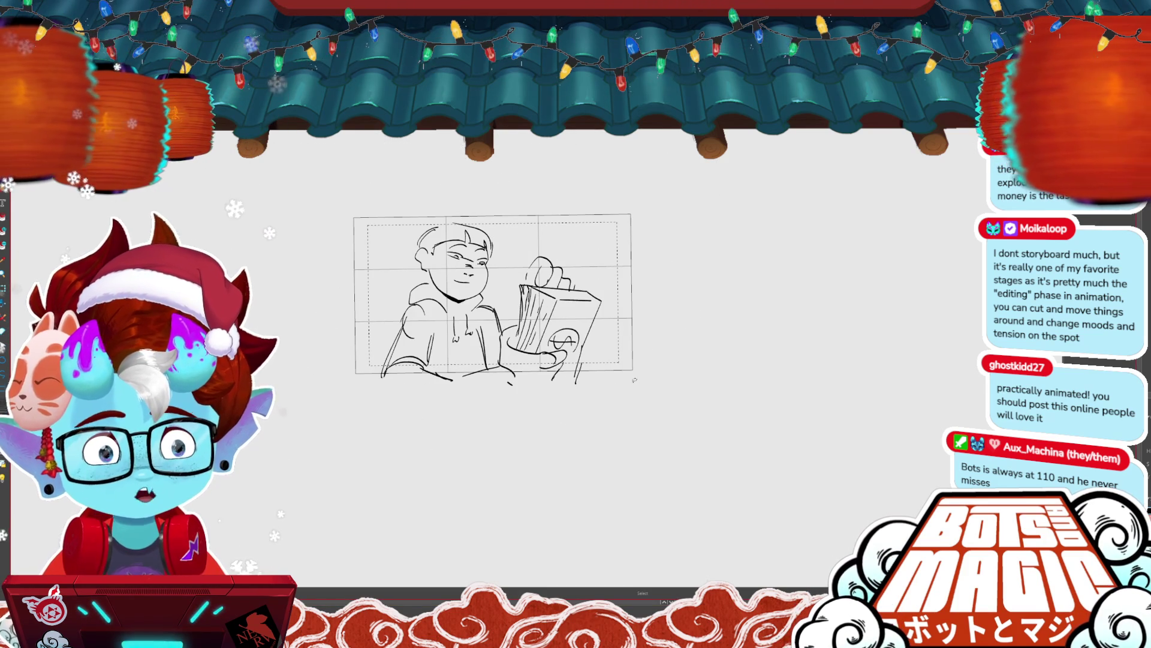
{"action": "key", "text": "ctrl+a"}
{"action": "left_click_drag", "start_coordinate": [604, 388], "coordinate": [572, 365]}
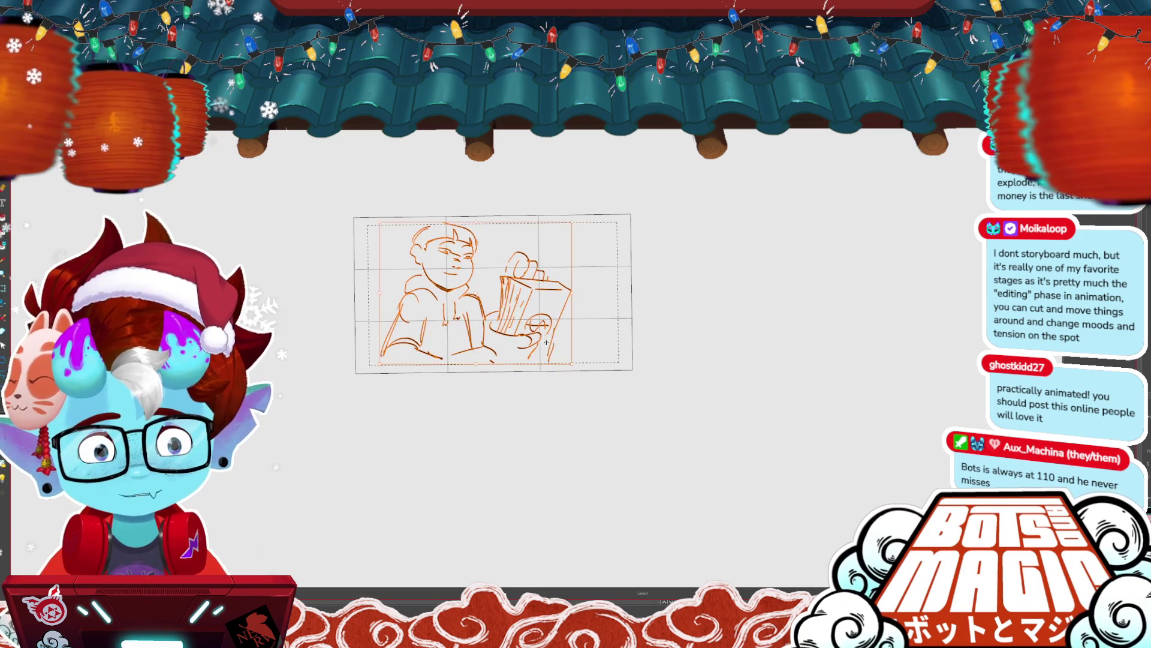
{"action": "left_click_drag", "start_coordinate": [529, 310], "coordinate": [541, 330]}
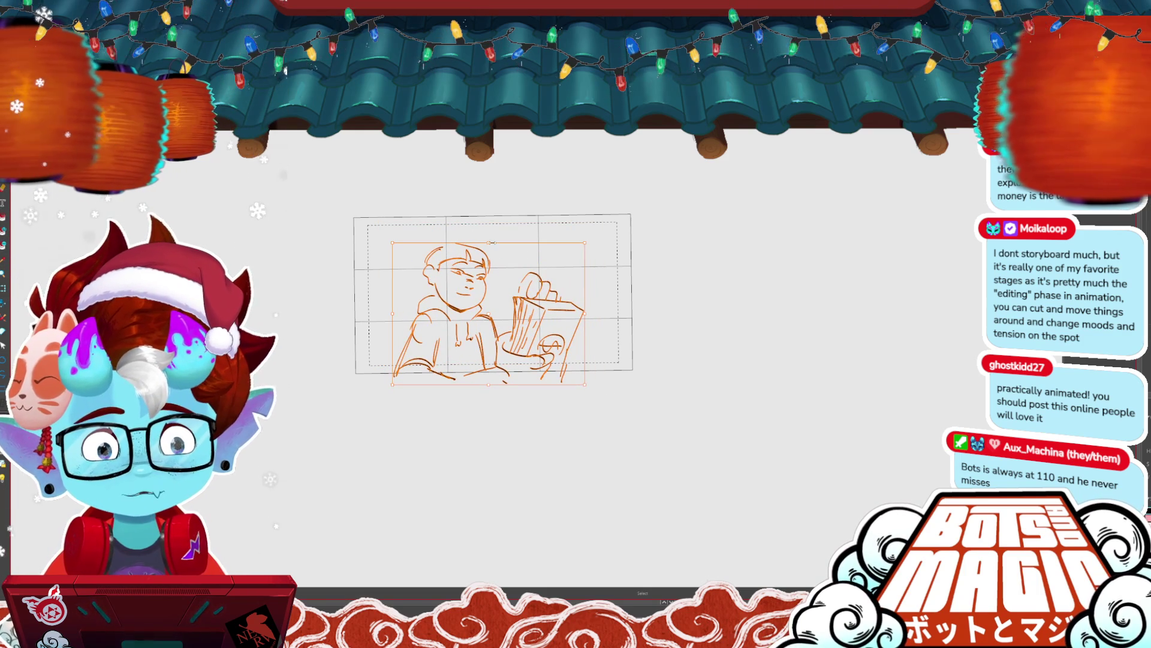
{"action": "key", "text": "Return"}
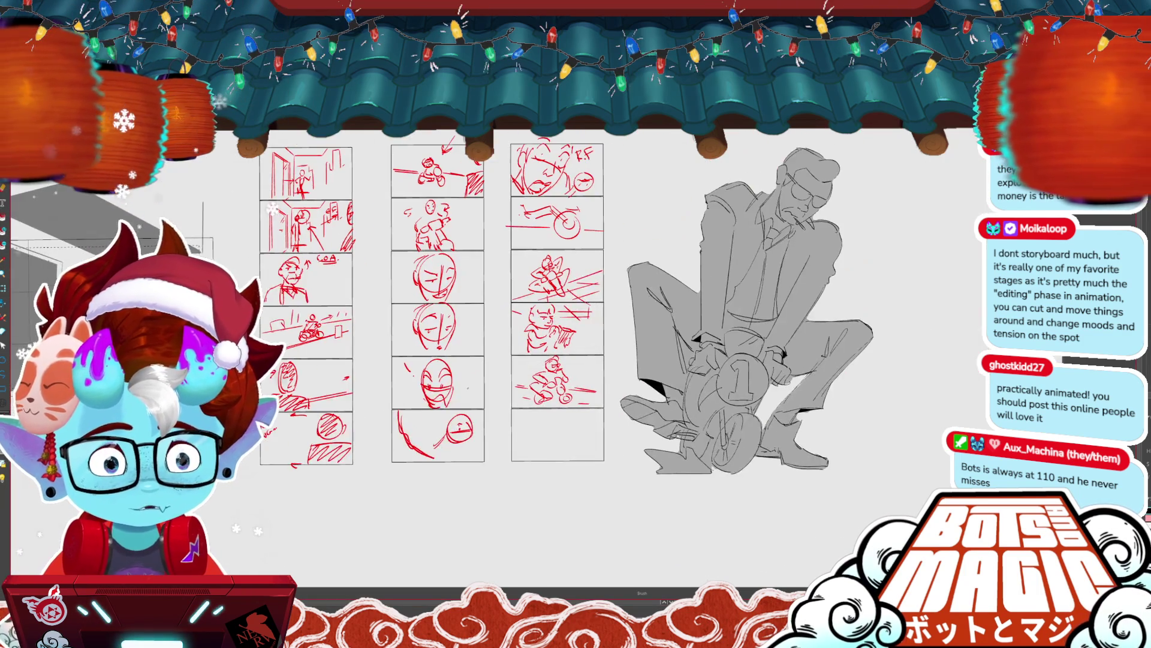
- Pan right and draw a long diagonal speed line behind the boy
{"action": "scroll", "coordinate": [786, 293], "scroll_direction": "up", "scroll_amount": 5}
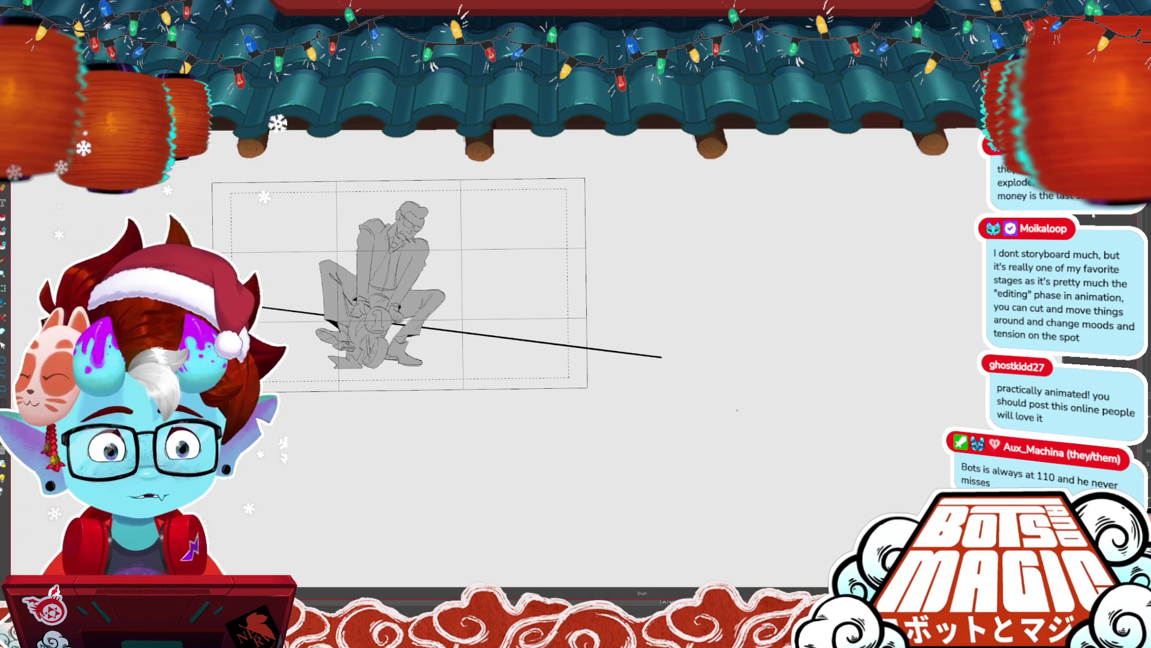
{"action": "left_click_drag", "start_coordinate": [737, 409], "coordinate": [772, 407]}
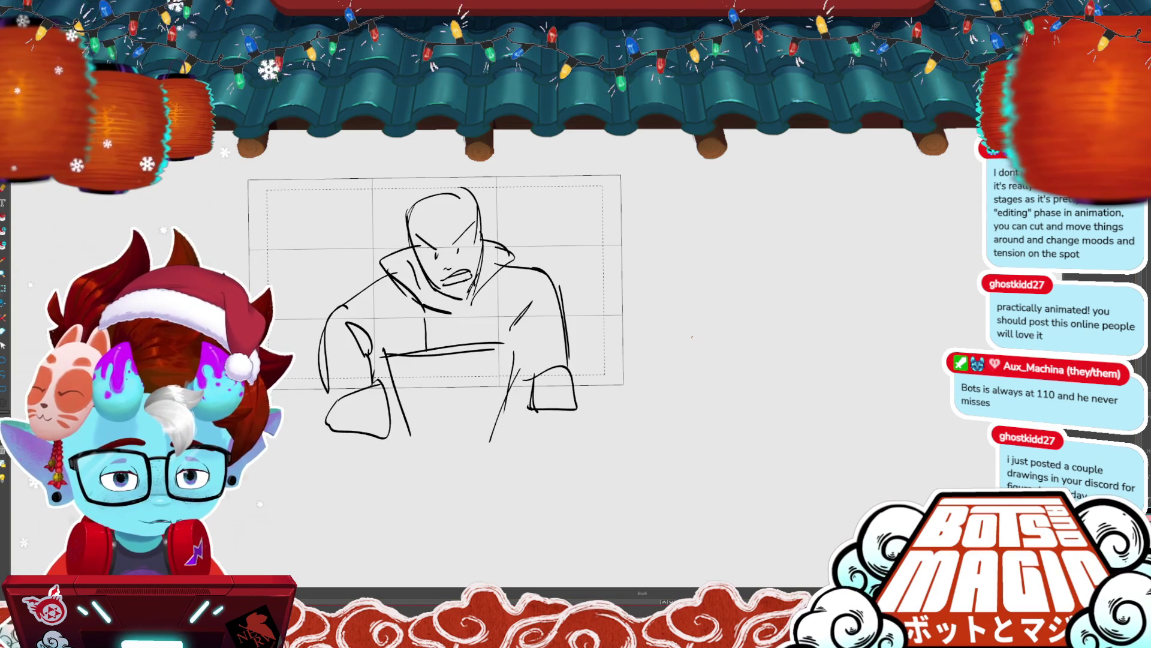
{"action": "left_click_drag", "start_coordinate": [364, 158], "coordinate": [285, 292]}
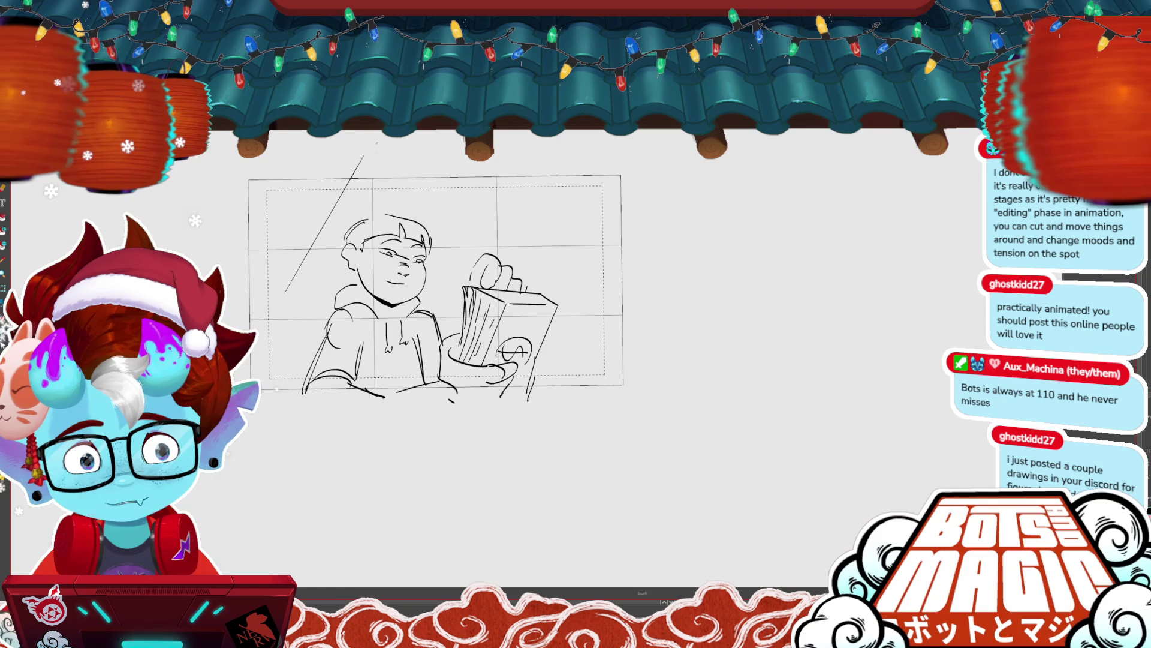
- Add two more speed lines, one from the boy's head and one across the panel top
{"action": "left_click_drag", "start_coordinate": [453, 220], "coordinate": [527, 180]}
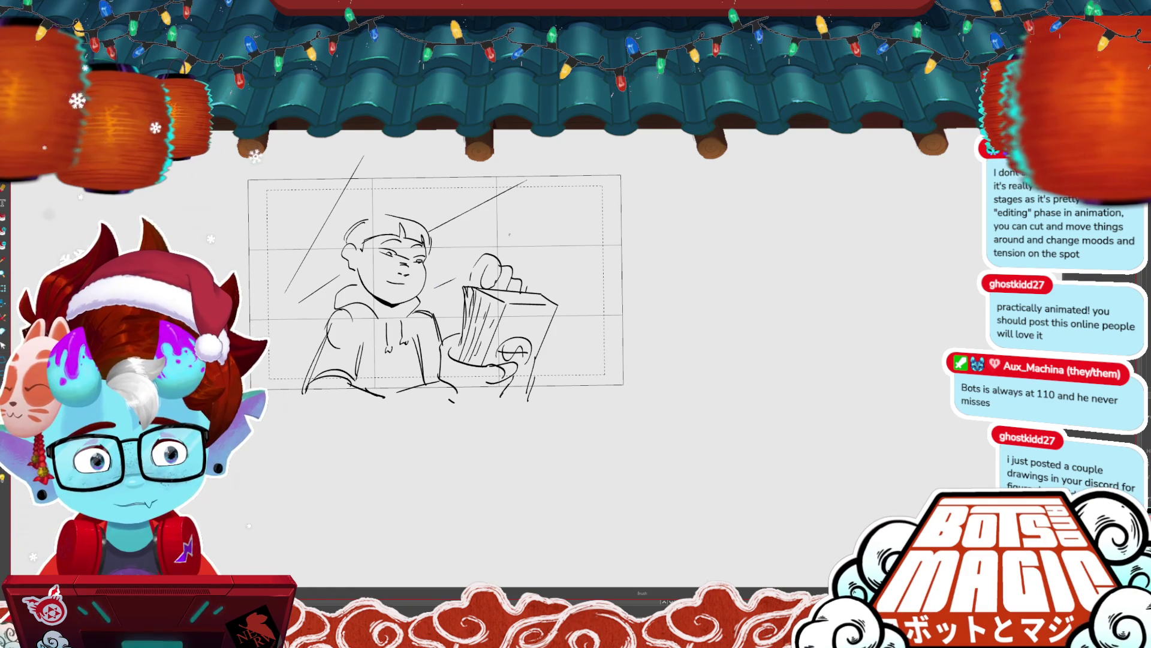
{"action": "left_click_drag", "start_coordinate": [344, 179], "coordinate": [520, 206]}
{"action": "key", "text": "alt+s"}
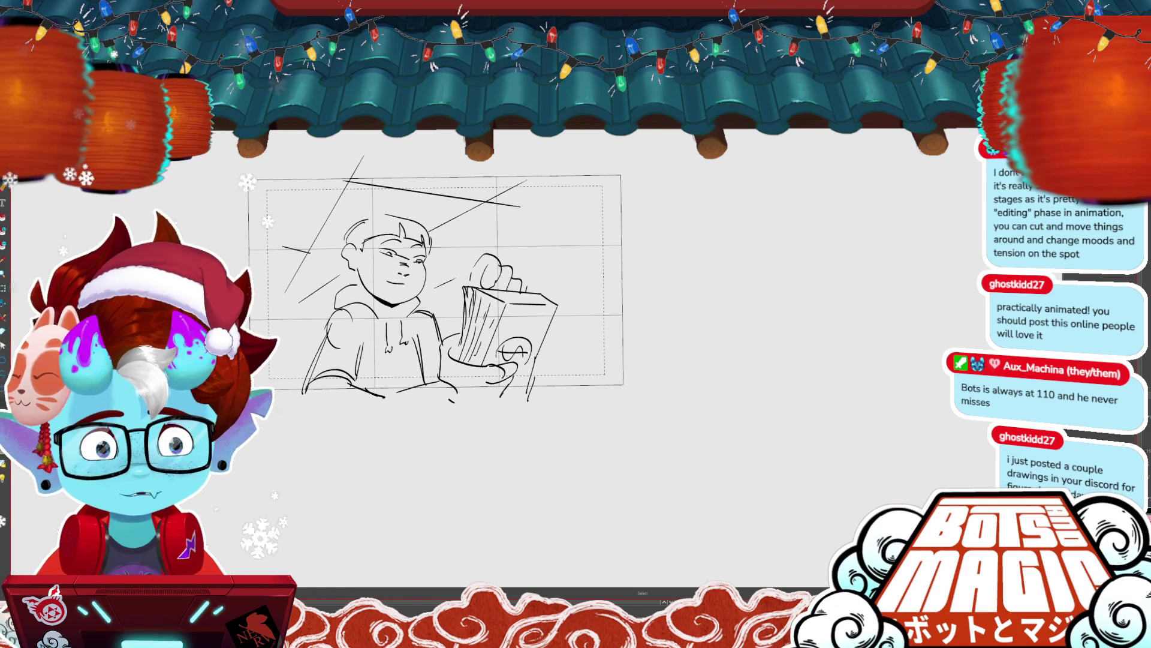
{"action": "left_click", "coordinate": [296, 248]}
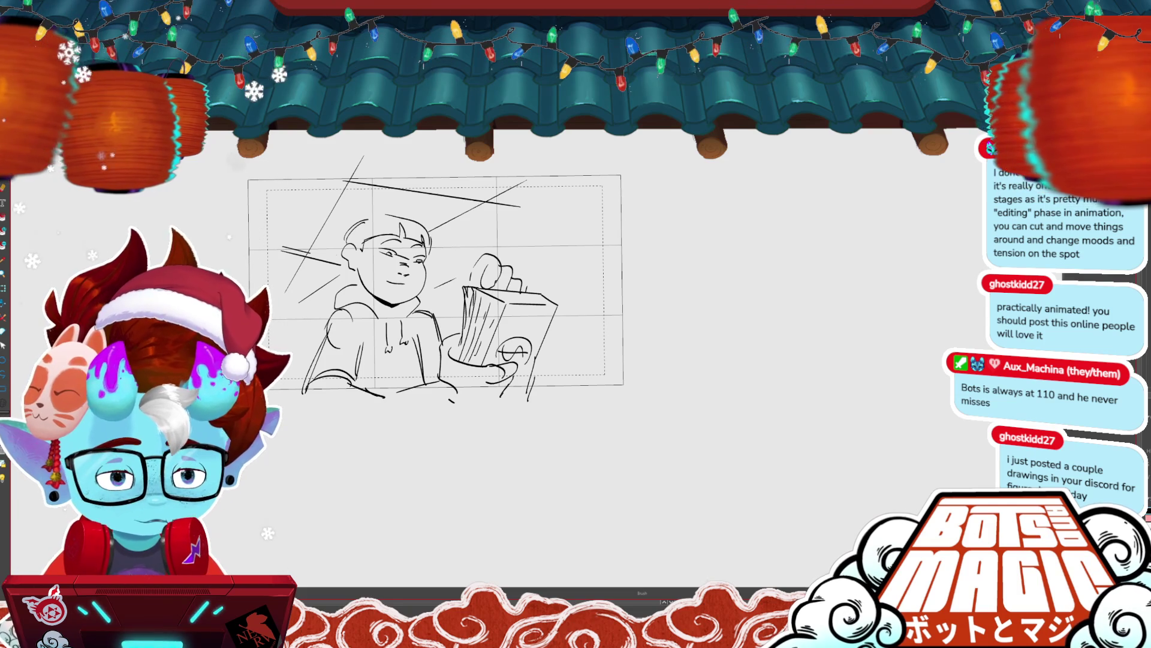
{"action": "key", "text": "ctrl+Tab"}
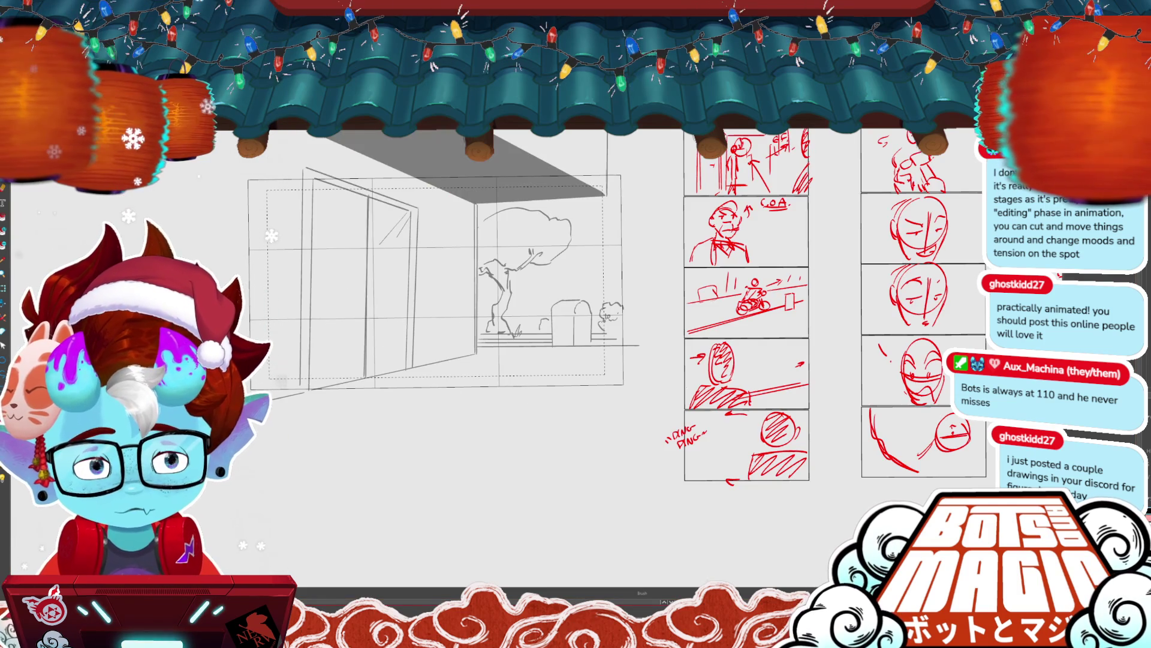